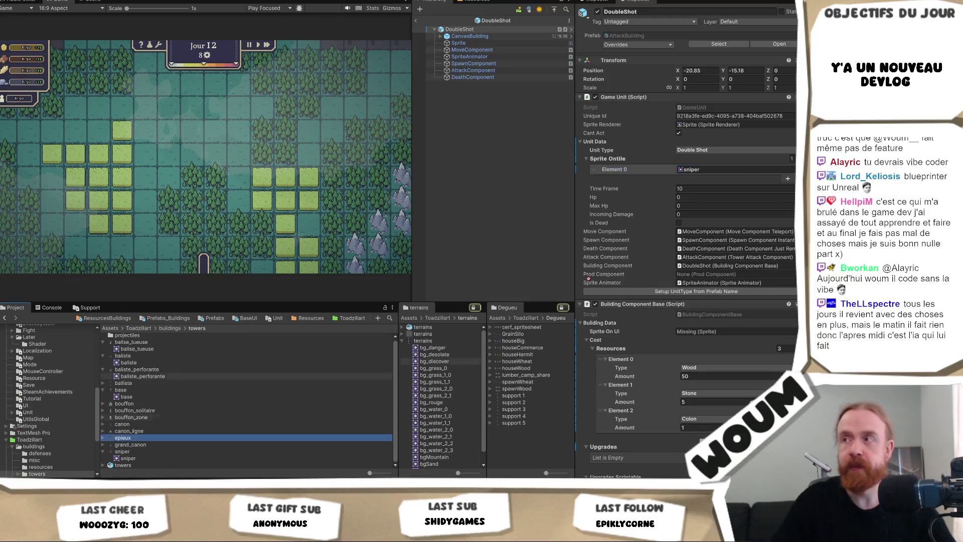
Step: Assign epieux_0 to DoubleShot's Sprite Ontile Element 0 and Sprite On UI, then browse to the Defense folder
{"action": "left_click", "coordinate": [717, 170]}
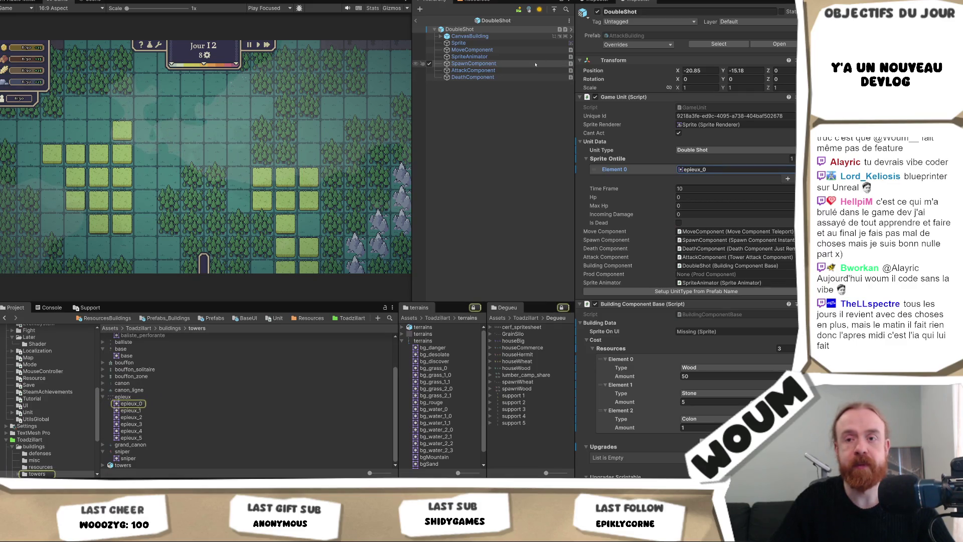
{"action": "left_click", "coordinate": [704, 333]}
{"action": "key", "text": "ctrl+v"}
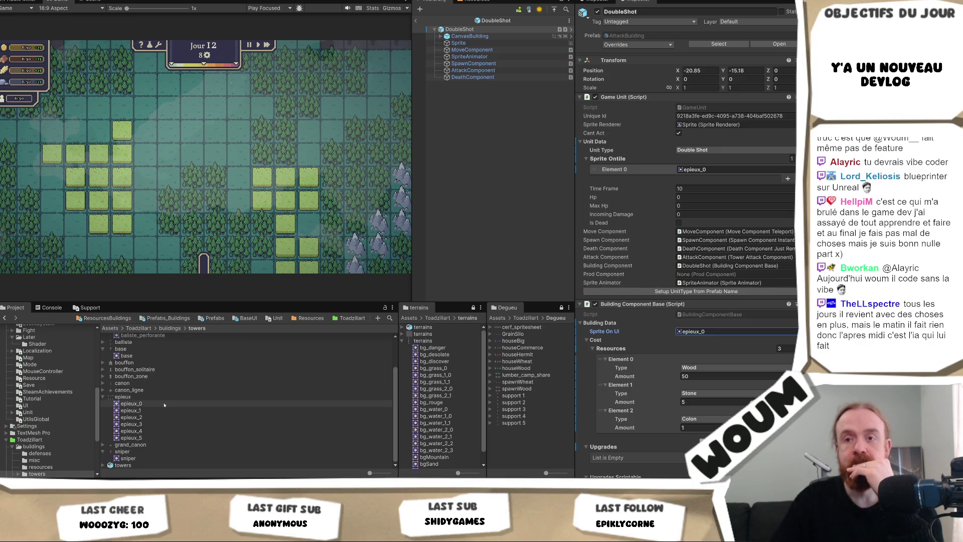
{"action": "left_click", "coordinate": [106, 319]}
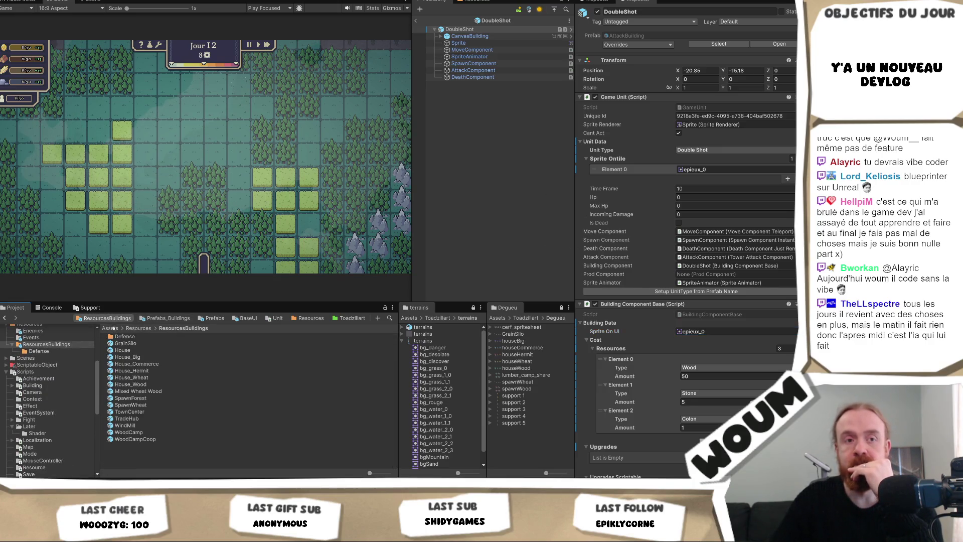
{"action": "double_click", "coordinate": [143, 337]}
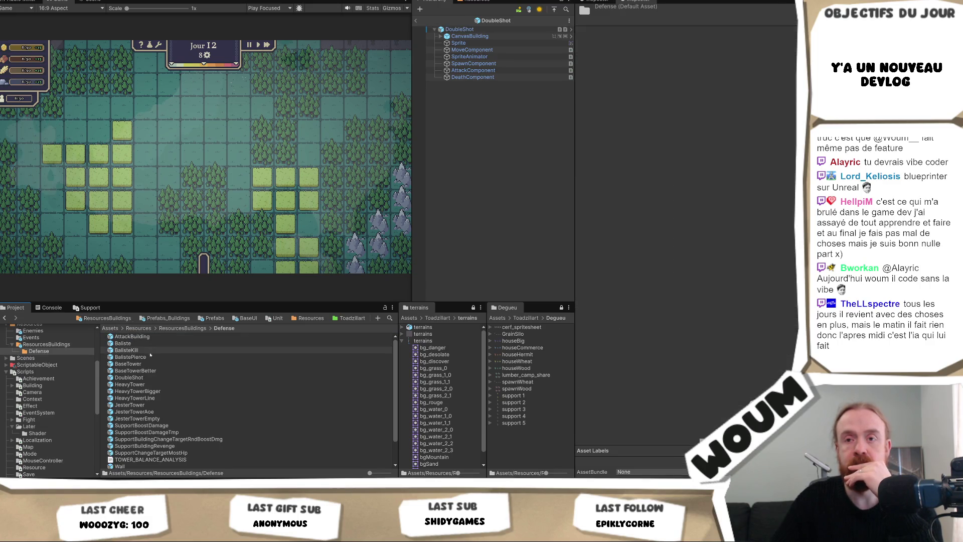
Step: Open the HeavyTowerLine prefab and set its Sprite Ontile Element 0 to canon
{"action": "double_click", "coordinate": [146, 385]}
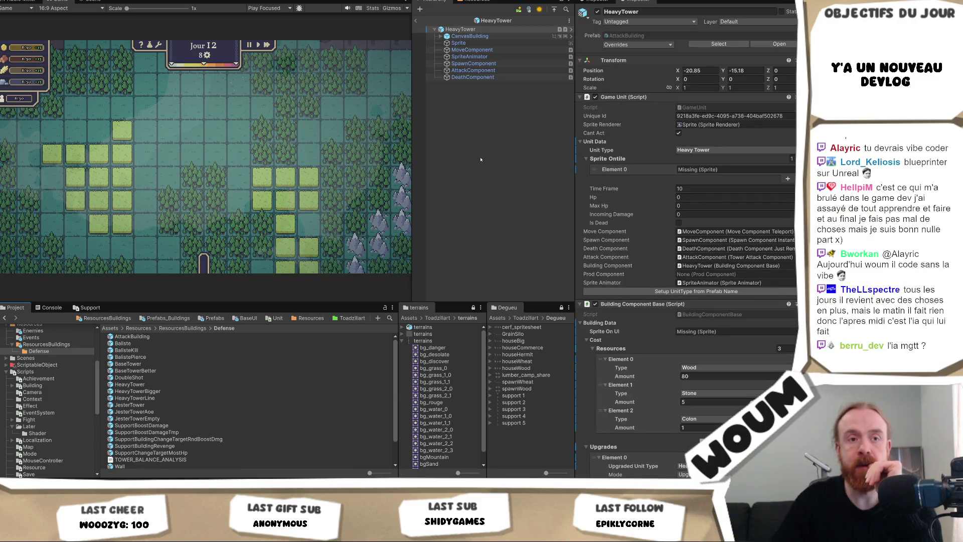
{"action": "left_click", "coordinate": [732, 169]}
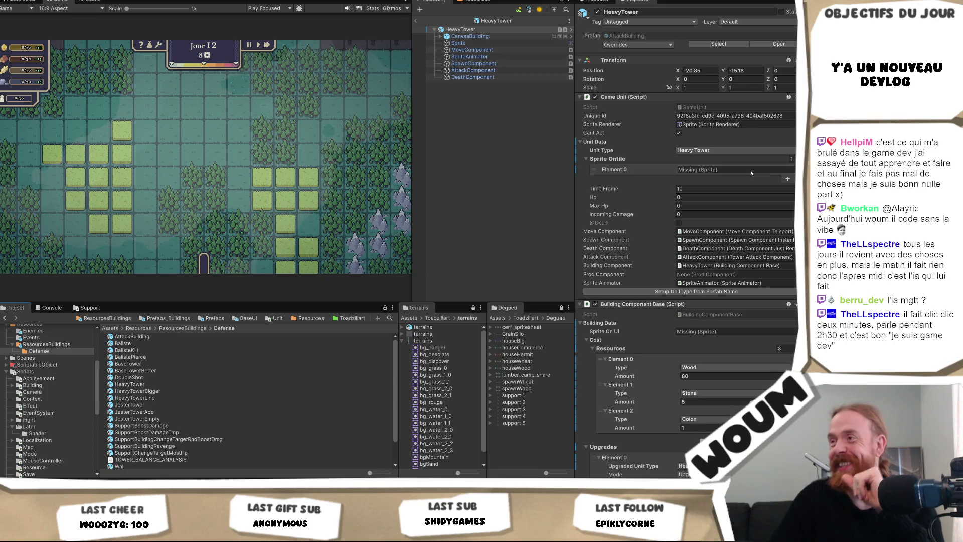
{"action": "key", "text": "ctrl+v"}
{"action": "left_click", "coordinate": [697, 169]}
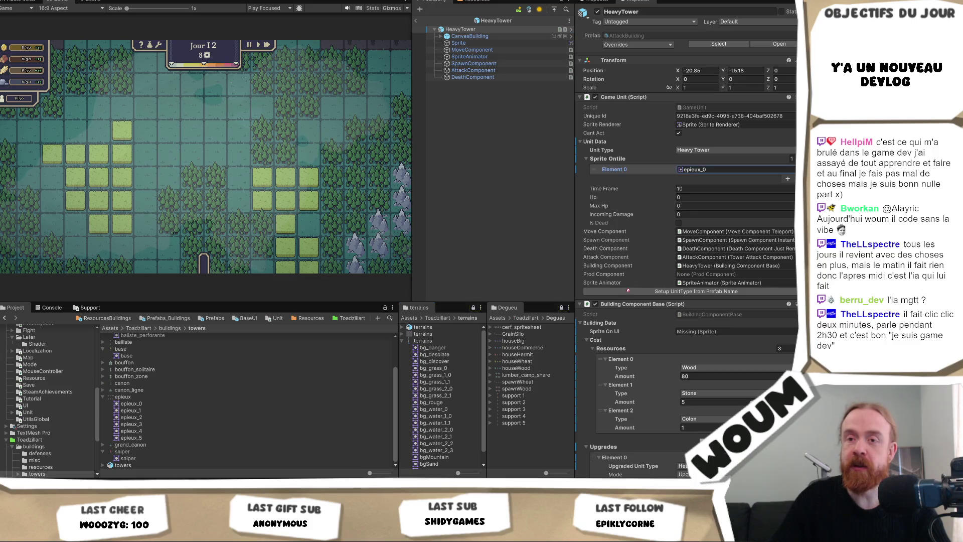
{"action": "key", "text": "ctrl+v"}
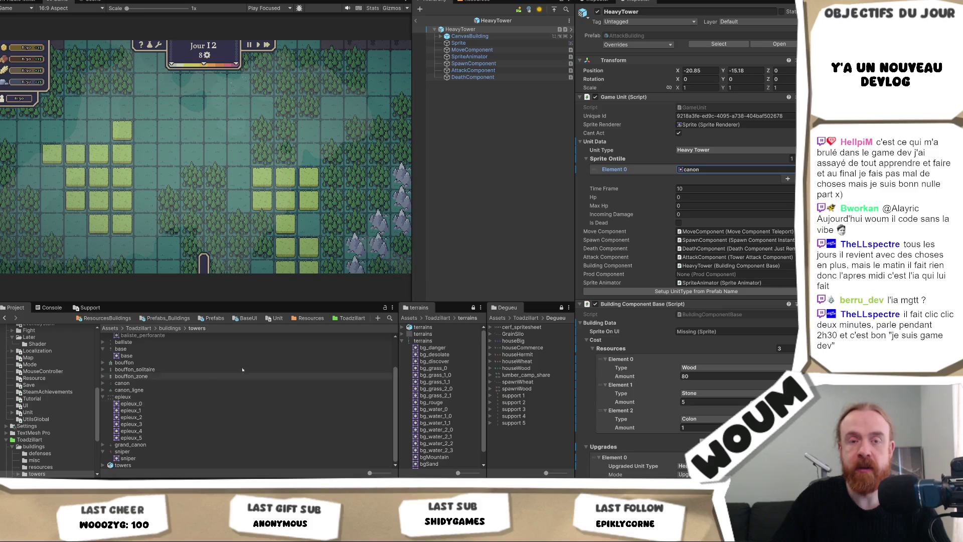
{"action": "left_click", "coordinate": [690, 170]}
Step: Drag canon into the Sprite child's Sprite Renderer, then return to ResourcesBuildings
{"action": "left_click", "coordinate": [507, 43]}
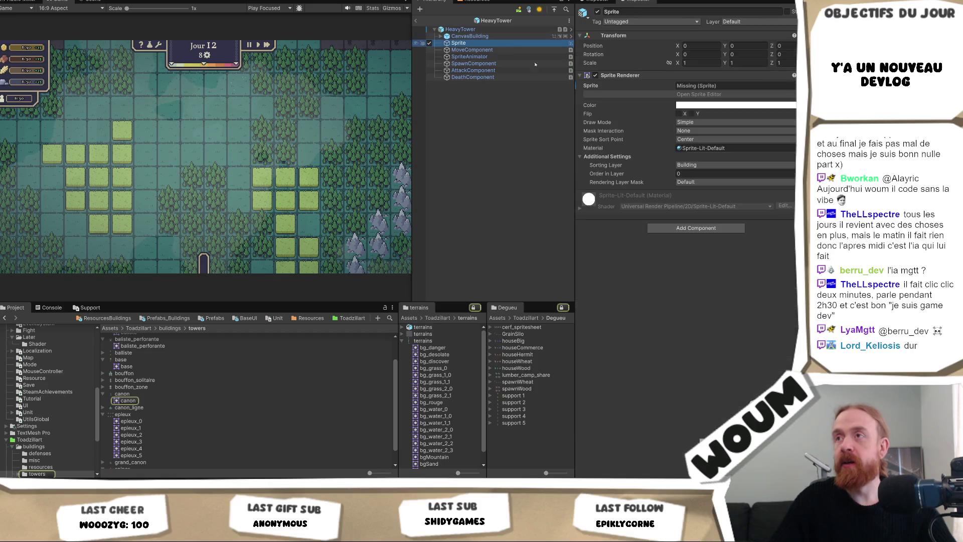
{"action": "left_click_drag", "start_coordinate": [127, 400], "coordinate": [702, 86]}
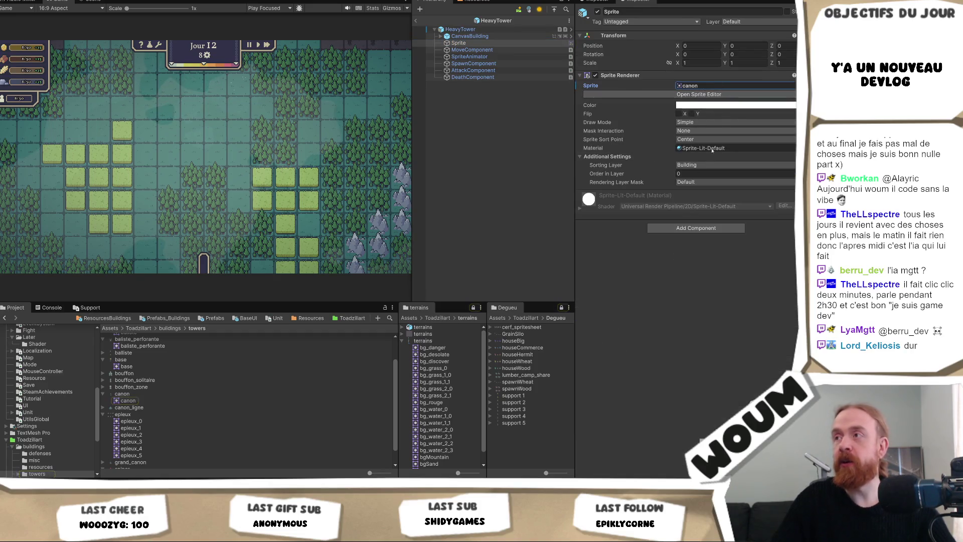
{"action": "left_click", "coordinate": [491, 157]}
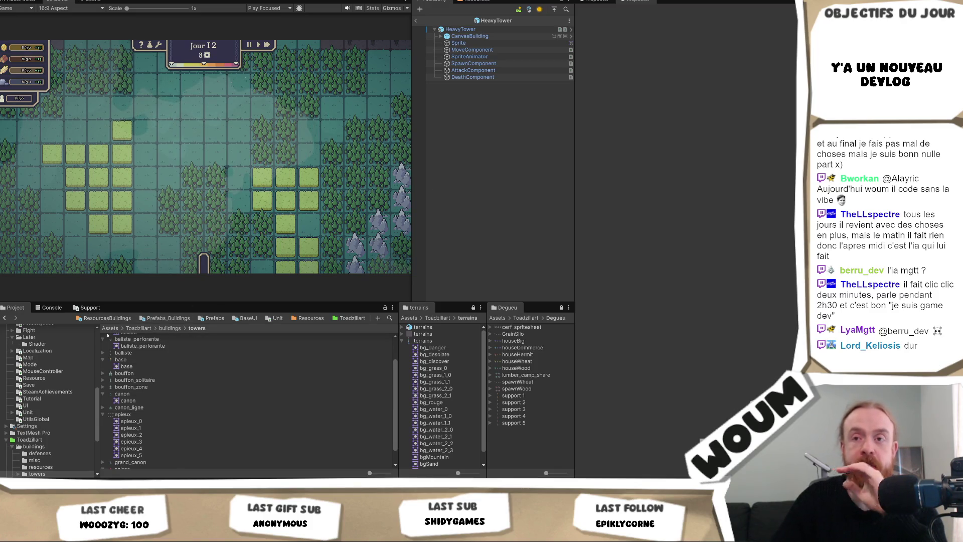
{"action": "left_click", "coordinate": [107, 318]}
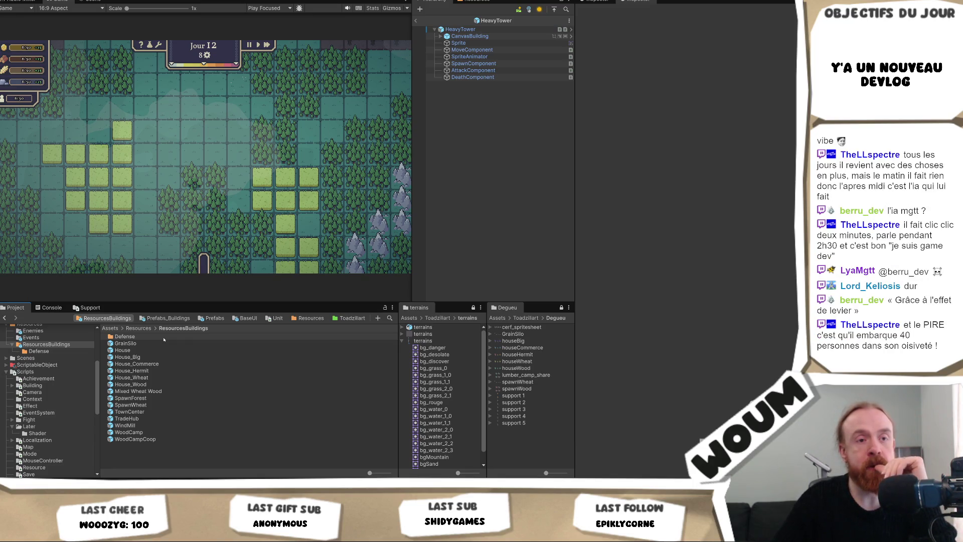
Step: Inspect the HeavyTowerBigger prefab in Defense, then switch to the browser's WordPress blog
{"action": "double_click", "coordinate": [164, 337]}
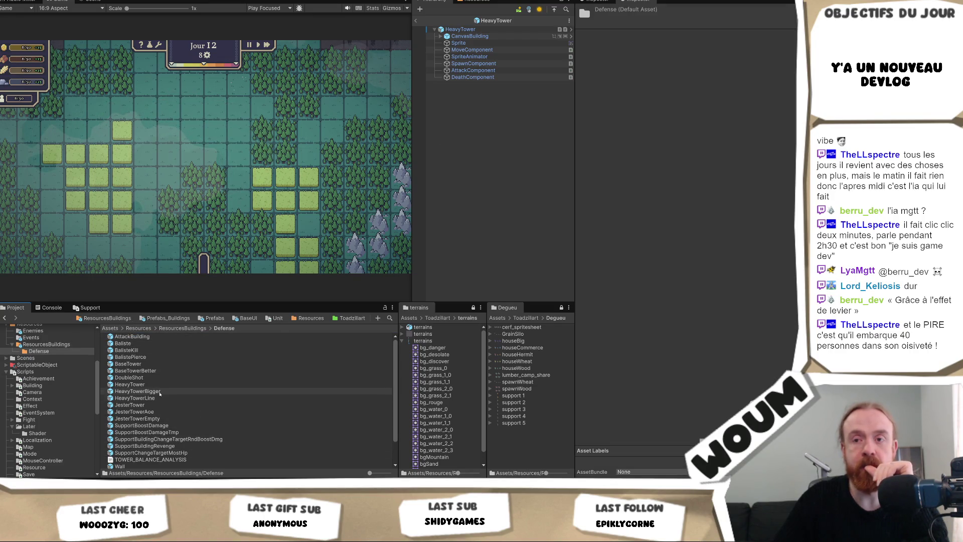
{"action": "left_click", "coordinate": [158, 391]}
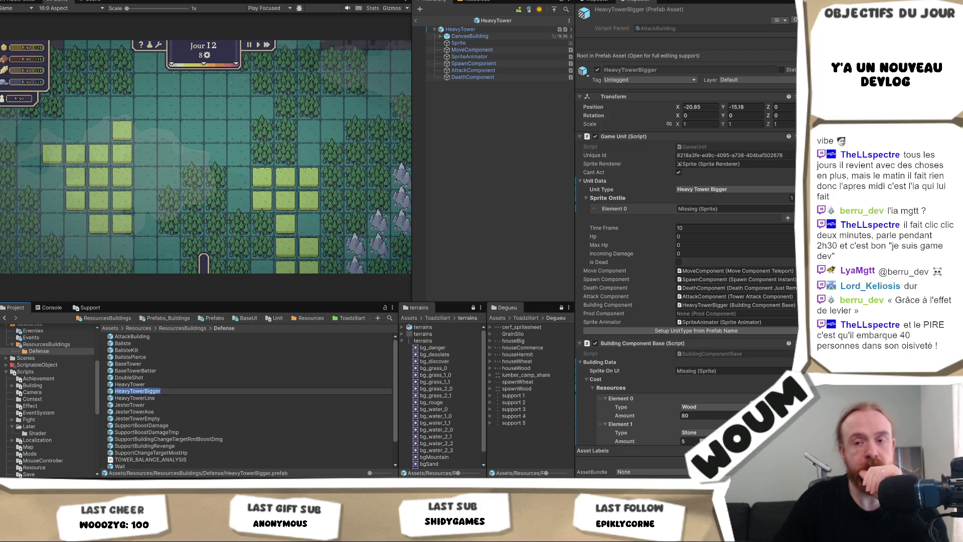
{"action": "mouse_move", "coordinate": [124, 479]}
{"action": "left_click", "coordinate": [133, 460]}
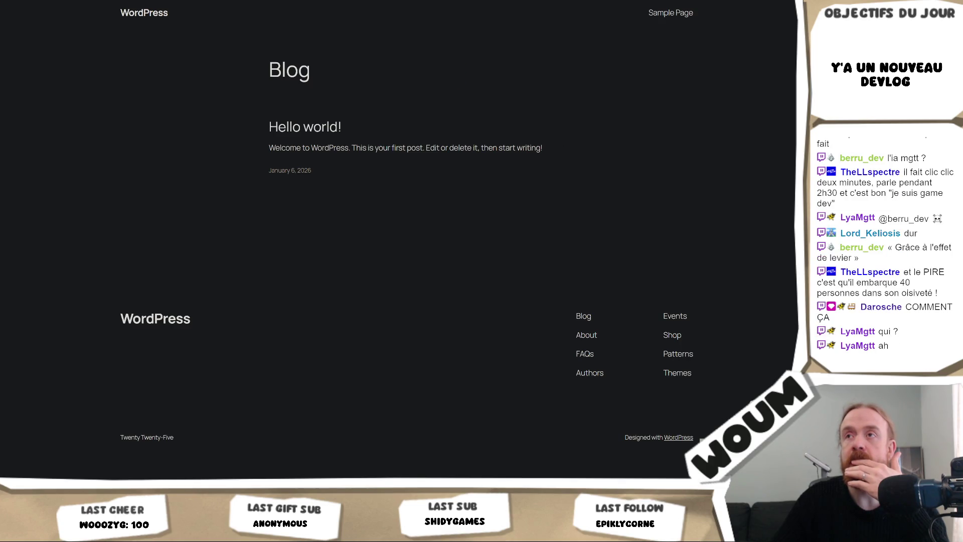
Step: Read the opening of Cropolution's top negative Steam review, then go back to Unity
{"action": "left_click", "coordinate": [408, 1]}
{"action": "scroll", "coordinate": [396, 301], "scroll_direction": "down", "scroll_amount": 2}
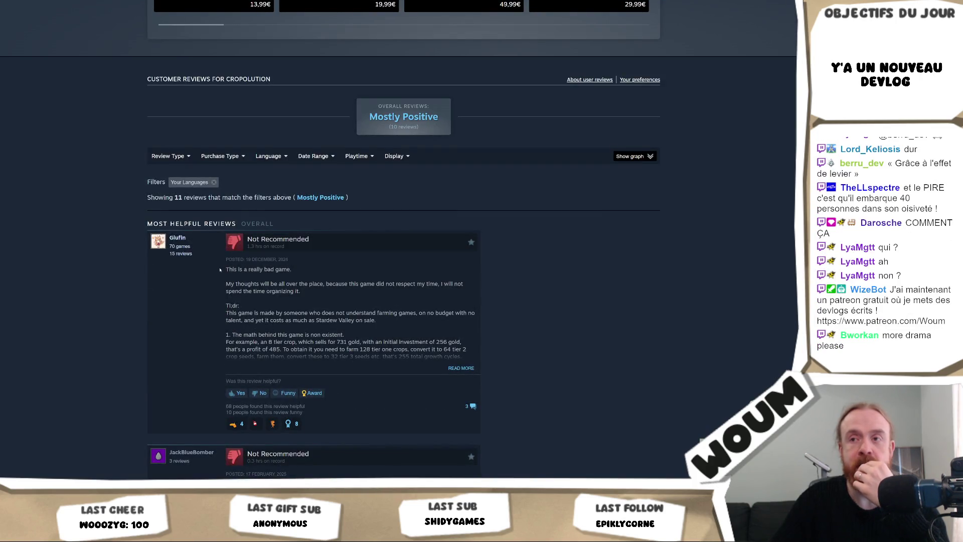
{"action": "left_click_drag", "start_coordinate": [226, 269], "coordinate": [437, 325]}
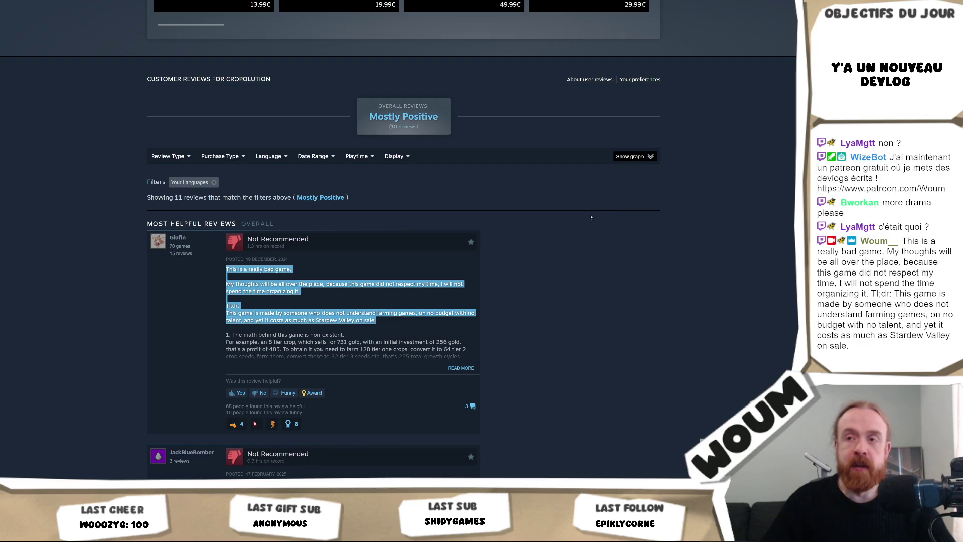
{"action": "left_click", "coordinate": [583, 290]}
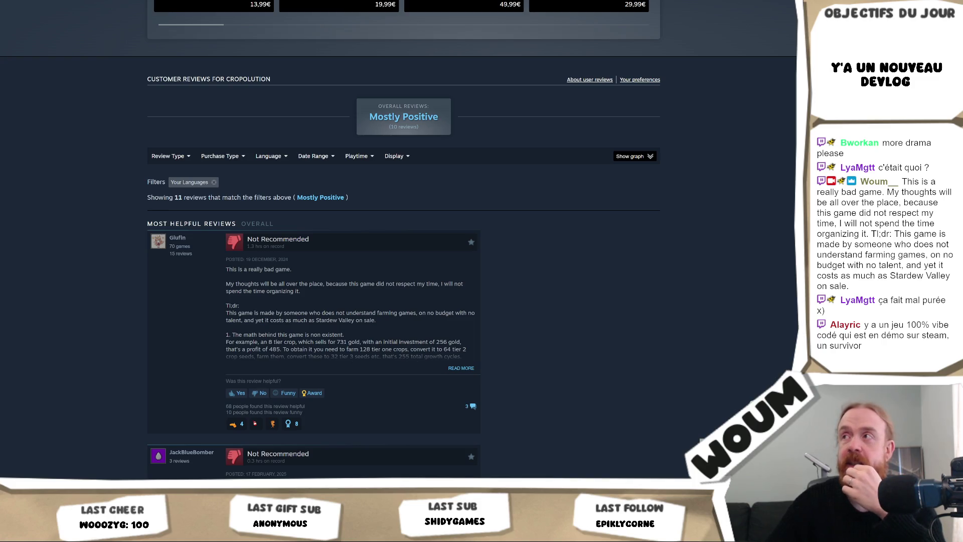
{"action": "key", "text": "alt+Tab"}
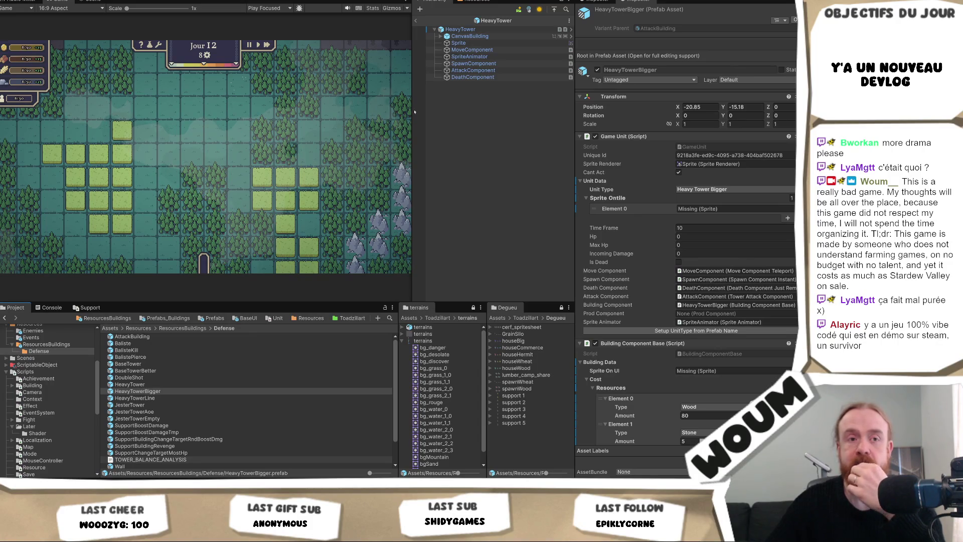
Step: Open the HeavyTowerBigger prefab and inspect its tile sprite slot
{"action": "double_click", "coordinate": [148, 399]}
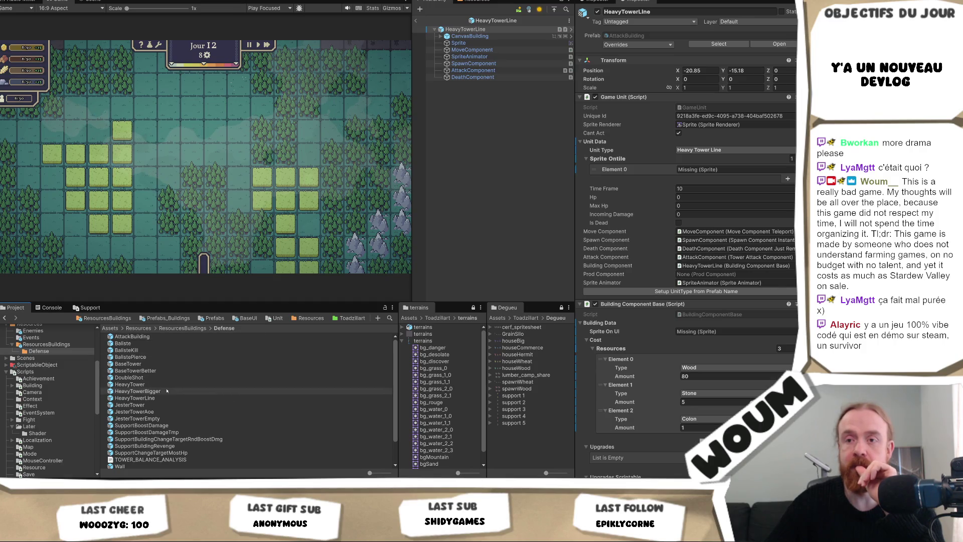
{"action": "double_click", "coordinate": [167, 391]}
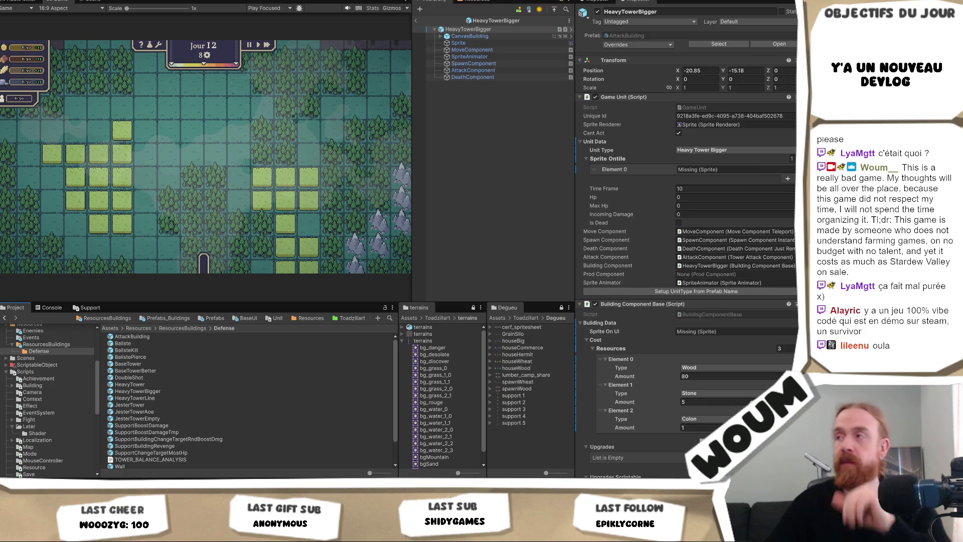
{"action": "left_click", "coordinate": [793, 169]}
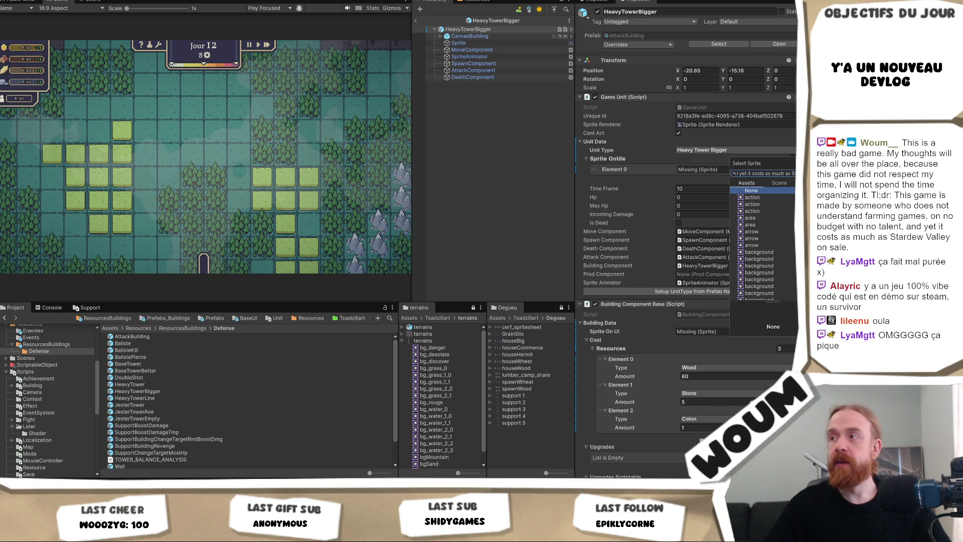
{"action": "key", "text": "Escape"}
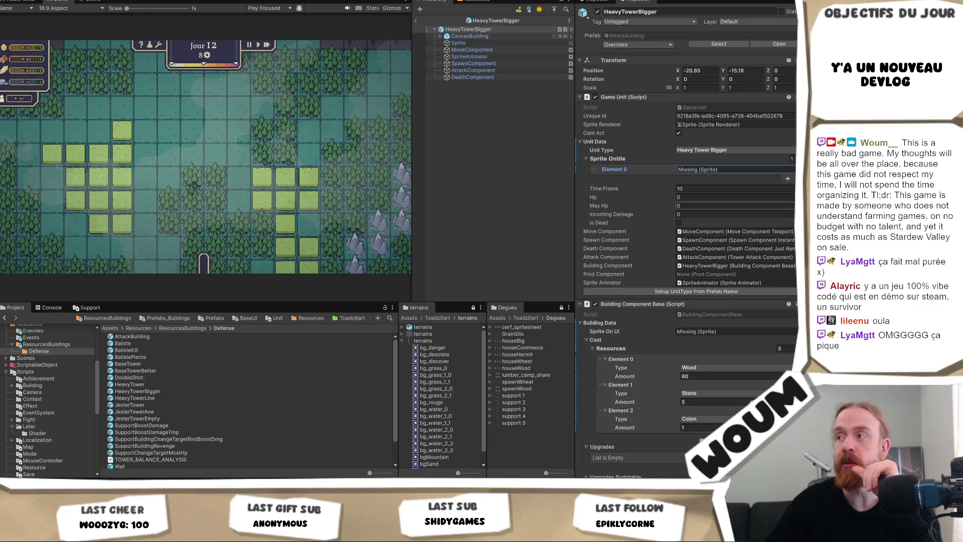
Step: Set HeavyTowerBigger's Sprite Ontile Element 0 to canon_ligne via a 'canon' sprite search
{"action": "key", "text": "Return"}
{"action": "type", "text": "heavy"}
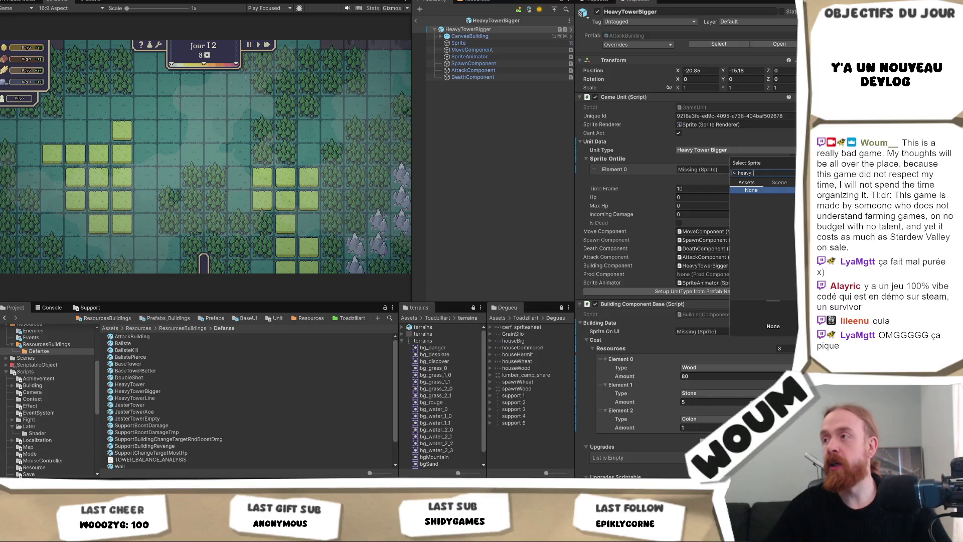
{"action": "key", "text": "BackSpace"}
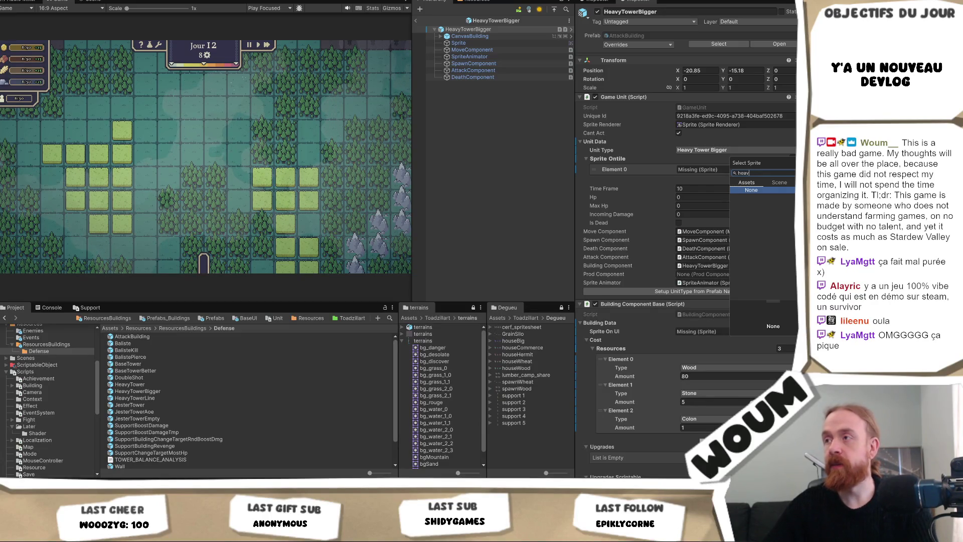
{"action": "key", "text": "BackSpace"}
{"action": "type", "text": "canon"}
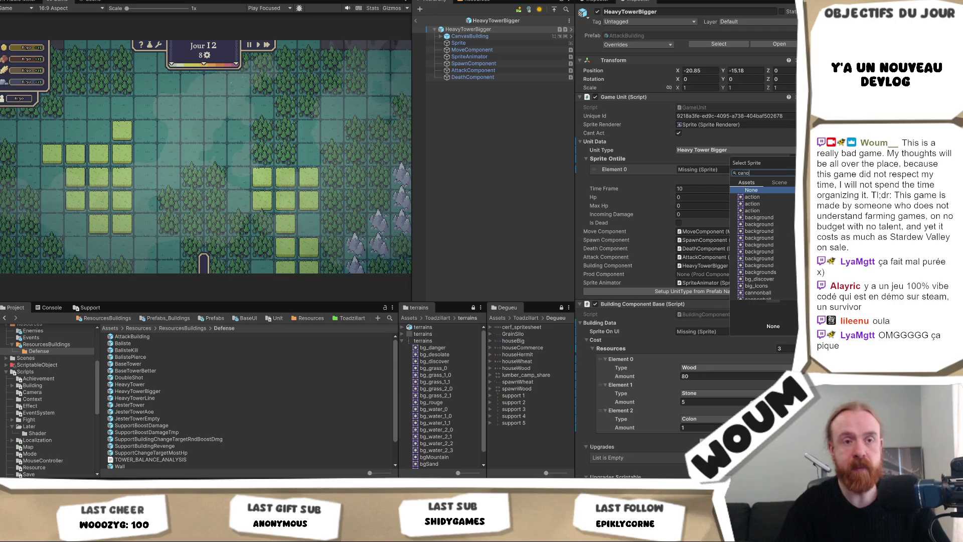
{"action": "left_click", "coordinate": [769, 203]}
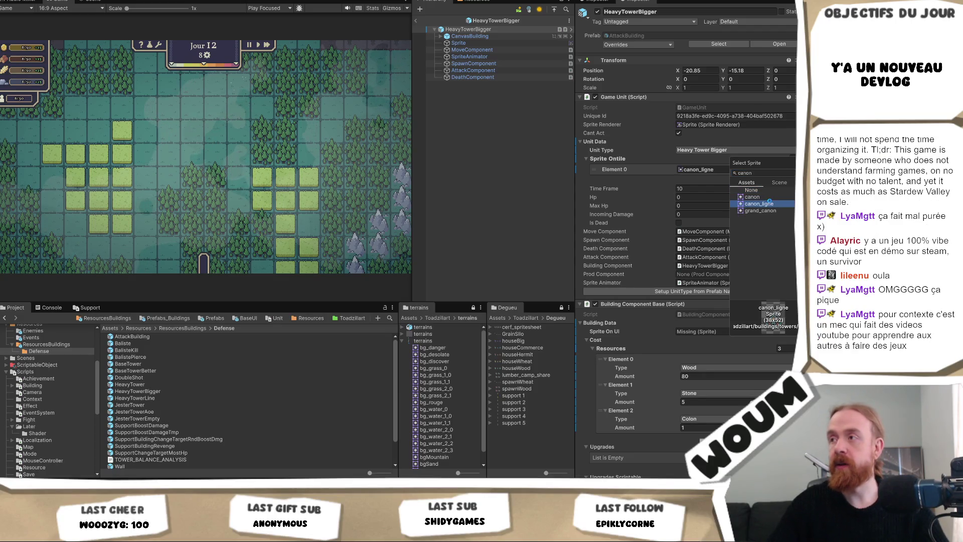
{"action": "double_click", "coordinate": [771, 204]}
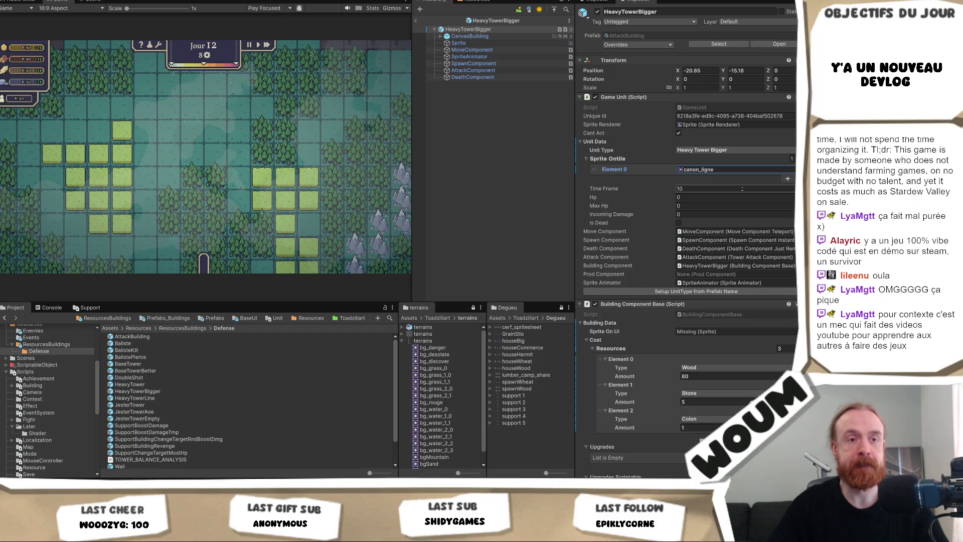
Step: Drag canon_ligne onto the Sprite child, then scroll to the top of the Cropolution Steam page
{"action": "left_click", "coordinate": [698, 170]}
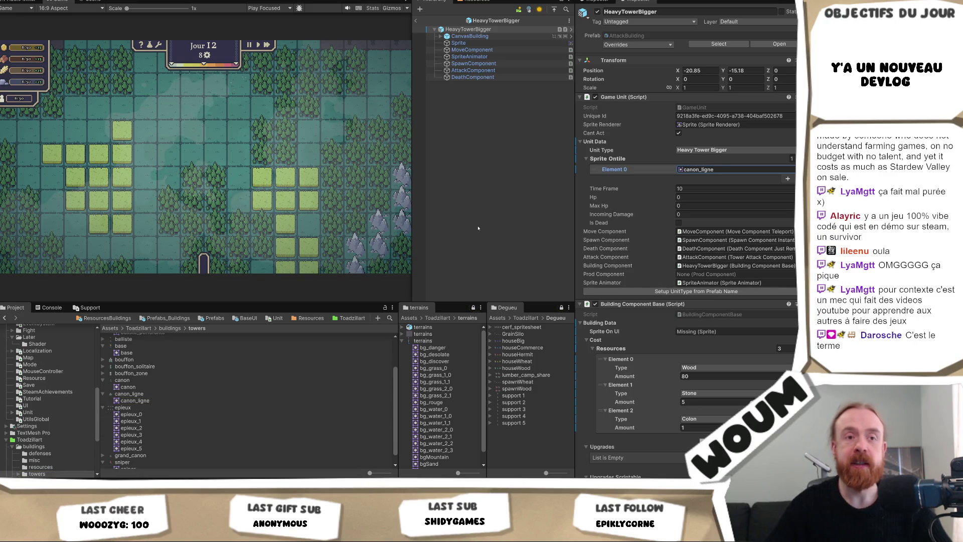
{"action": "mouse_move", "coordinate": [717, 169]}
{"action": "left_mouse_down"}
{"action": "mouse_move", "coordinate": [481, 56]}
{"action": "mouse_move", "coordinate": [477, 43]}
{"action": "left_mouse_up"}
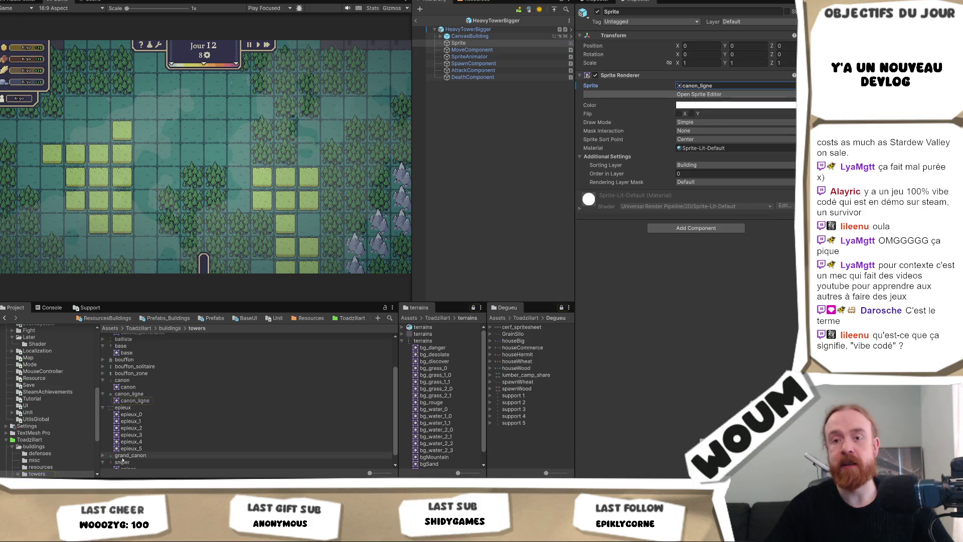
{"action": "key", "text": "alt+Tab"}
{"action": "scroll", "coordinate": [720, 175], "scroll_direction": "up", "scroll_amount": 20}
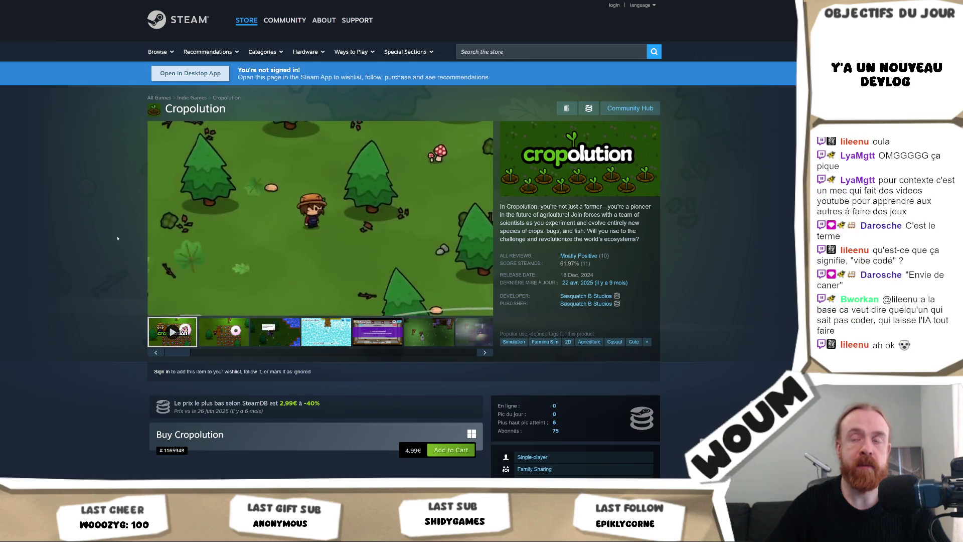
Step: Scroll down the Cropolution Steam page to the About This Game section
{"action": "scroll", "coordinate": [117, 238], "scroll_direction": "down", "scroll_amount": 5}
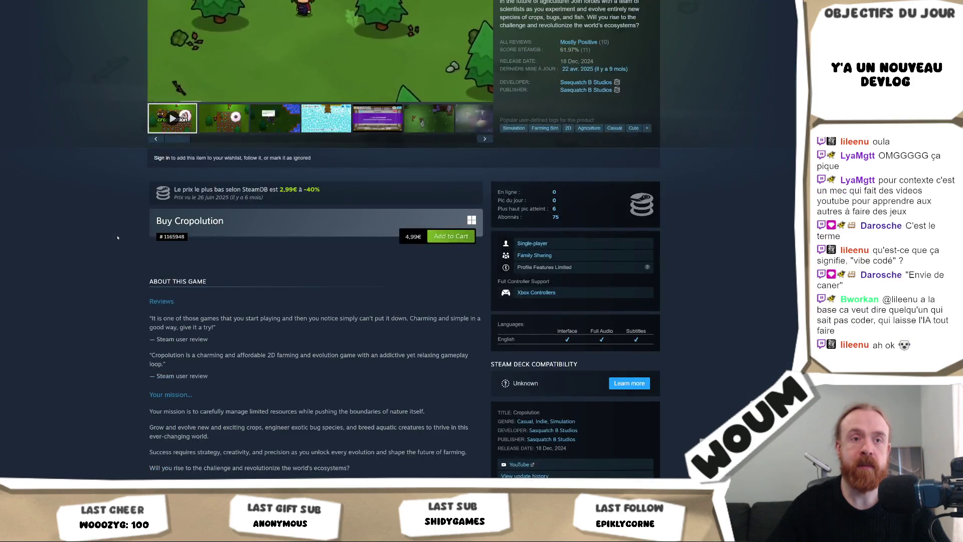
{"action": "scroll", "coordinate": [117, 238], "scroll_direction": "down", "scroll_amount": 1}
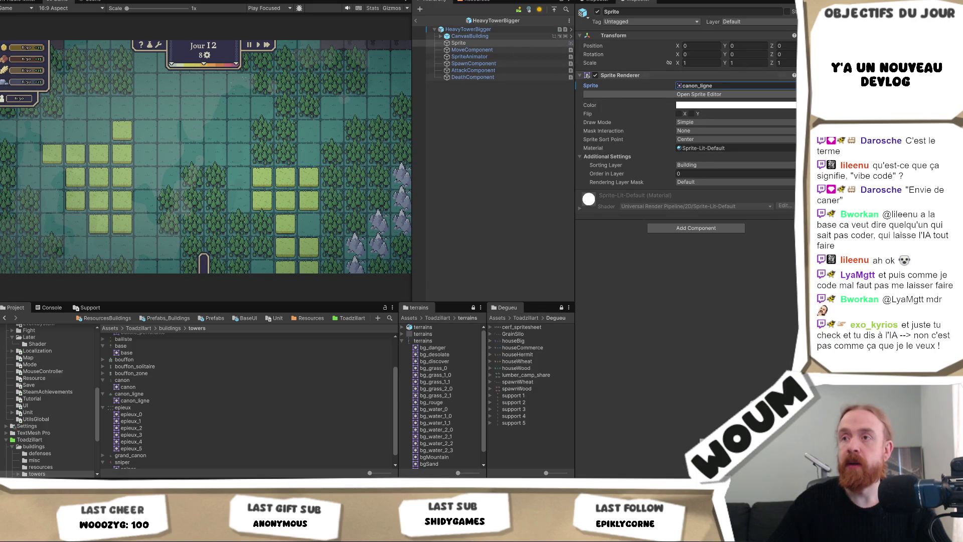
Step: Replace canon_ligne with grand_canon on the Sprite Renderer, then check the root's tile sprite
{"action": "left_click", "coordinate": [792, 85]}
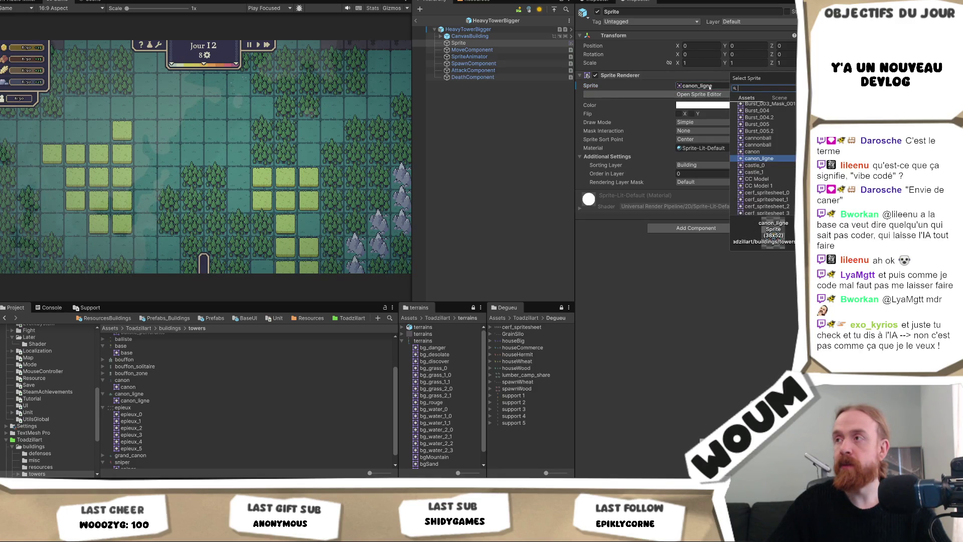
{"action": "key", "text": "Escape"}
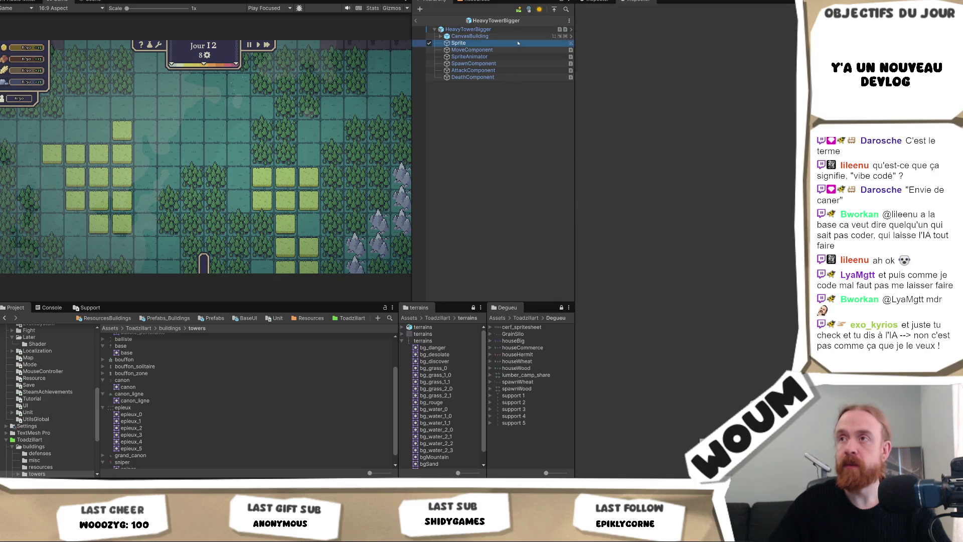
{"action": "left_click", "coordinate": [691, 85]}
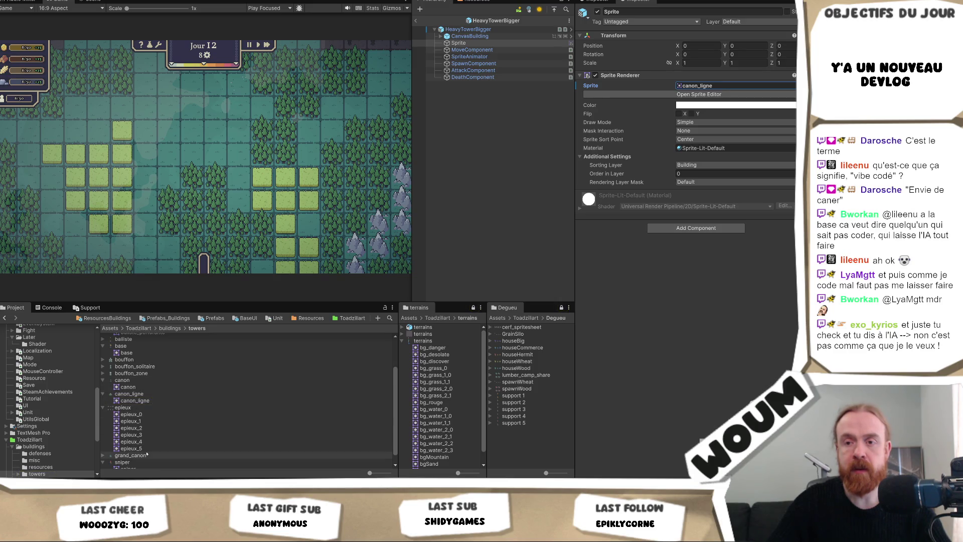
{"action": "left_click_drag", "start_coordinate": [140, 455], "coordinate": [737, 87]}
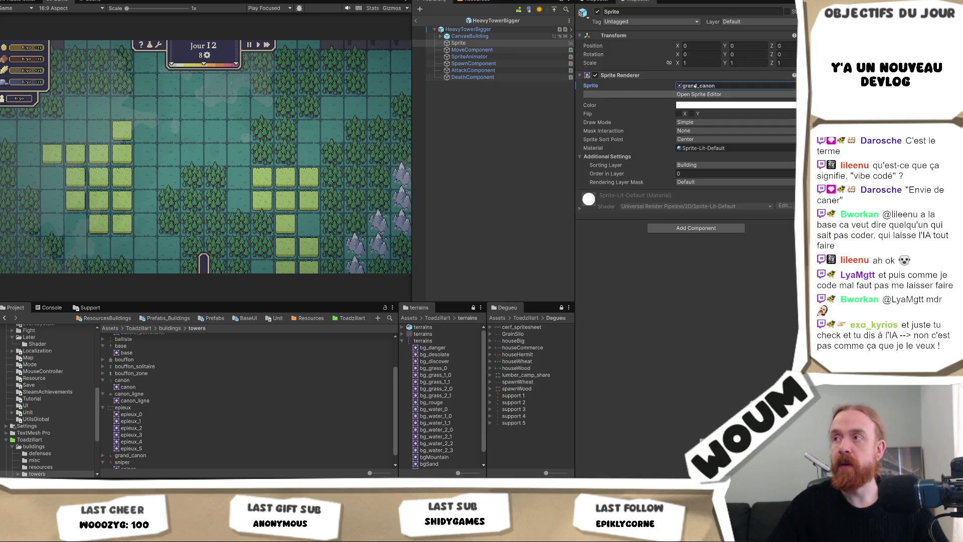
{"action": "left_click", "coordinate": [712, 86]}
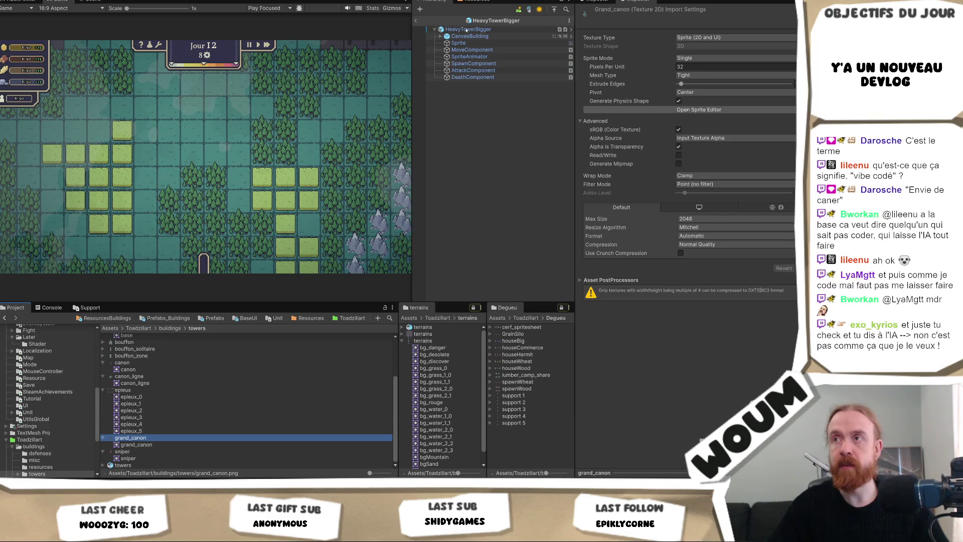
{"action": "left_click", "coordinate": [471, 43]}
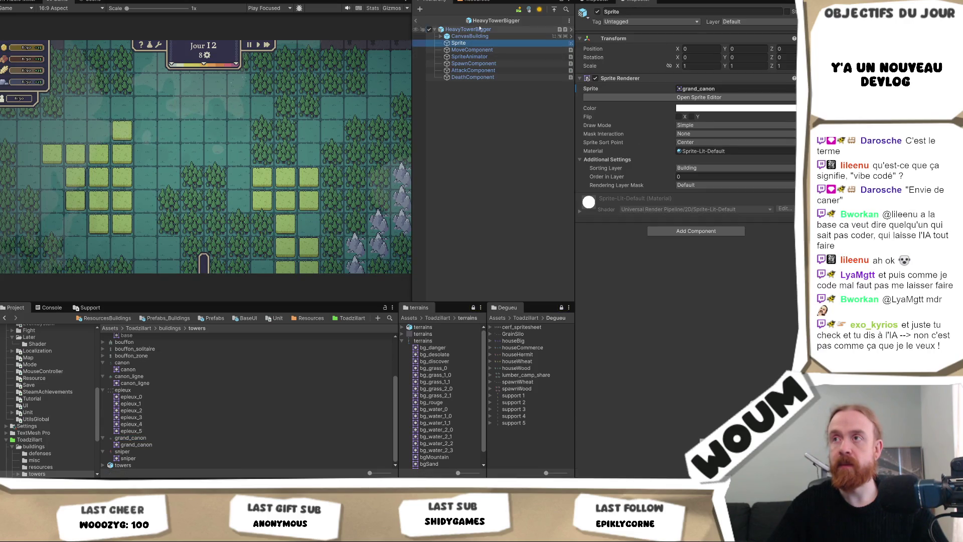
{"action": "left_click", "coordinate": [476, 30]}
{"action": "left_click", "coordinate": [705, 170]}
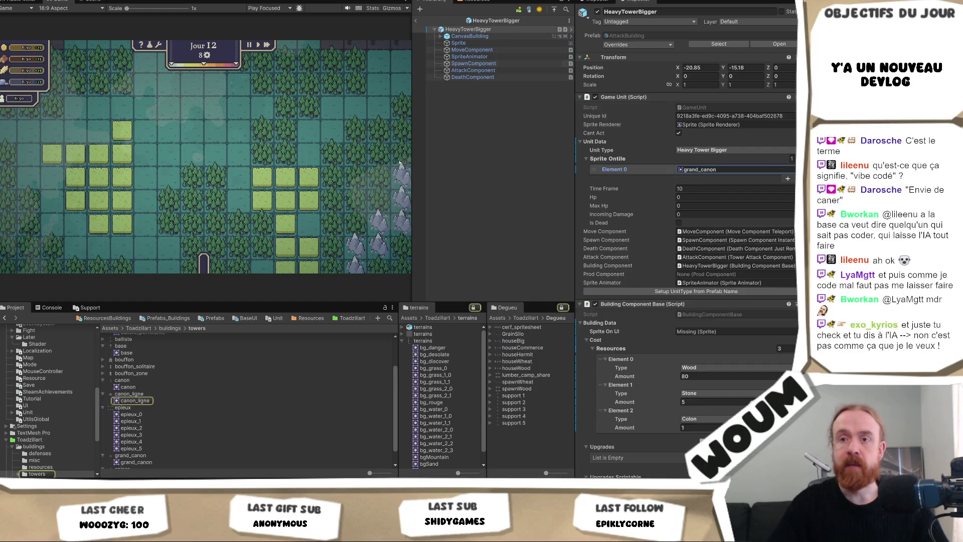
Step: Open HeavyTowerLine from the Defense folder and drop grand_canon into Sprite Ontile Element 0
{"action": "left_click", "coordinate": [106, 318]}
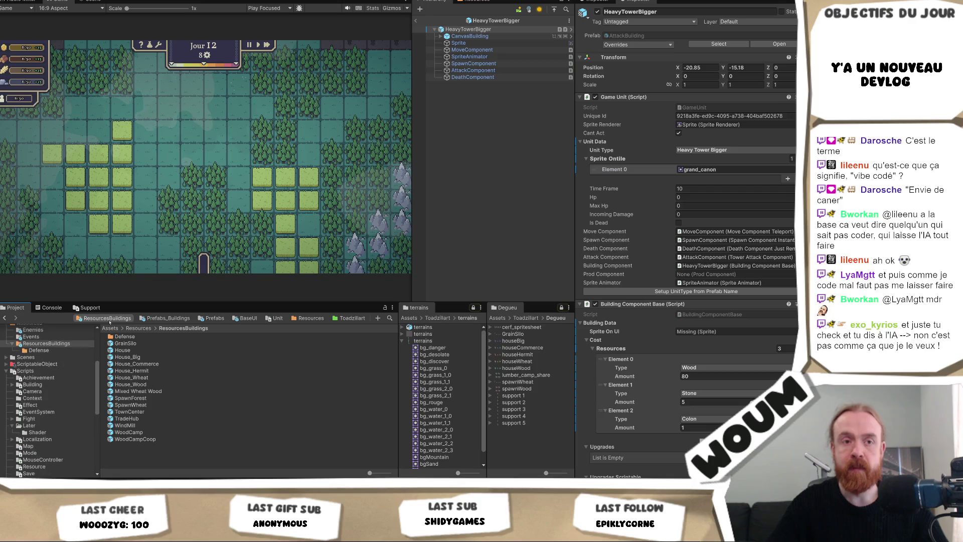
{"action": "double_click", "coordinate": [148, 336]}
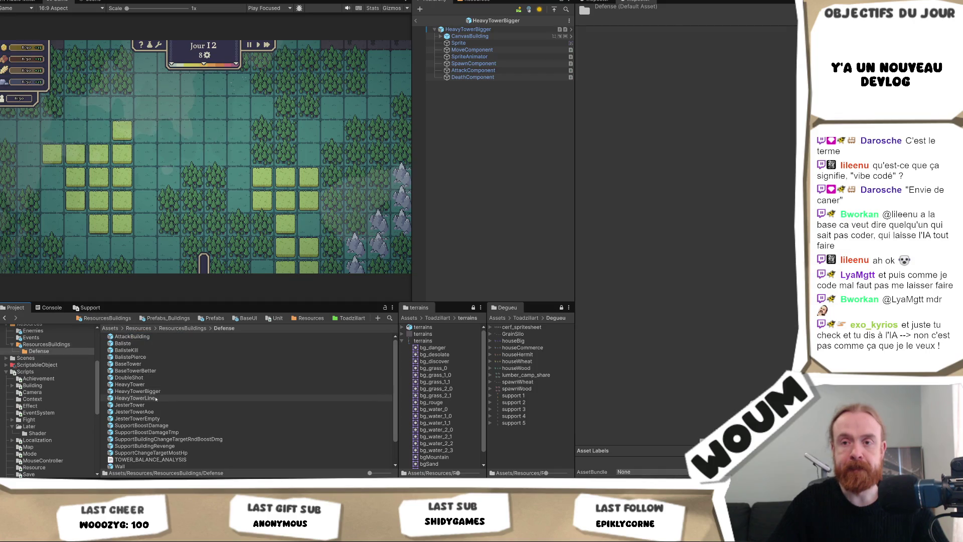
{"action": "double_click", "coordinate": [150, 398]}
{"action": "left_click_drag", "start_coordinate": [703, 177], "coordinate": [702, 169]}
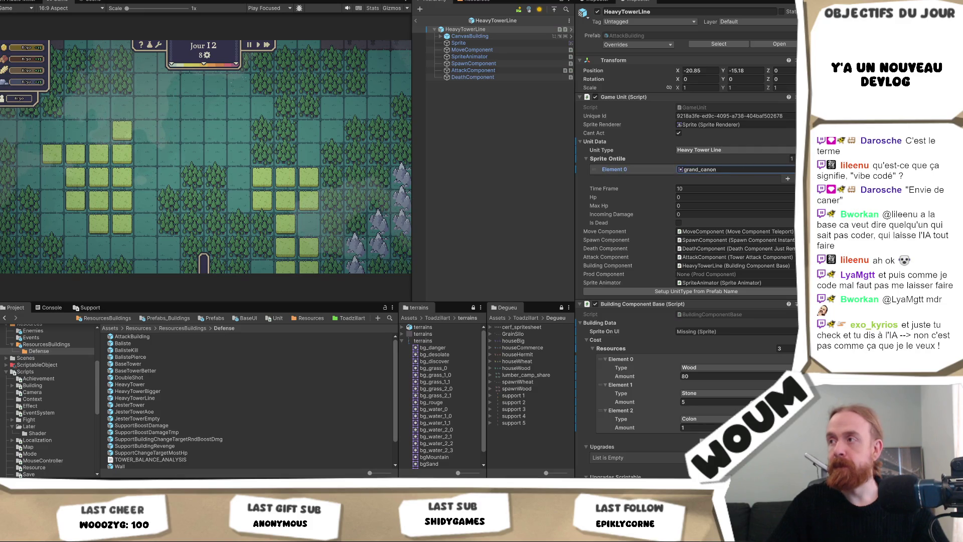
Step: Set HeavyTowerLine's Sprite Ontile Element 0 and Sprite On UI to canon_ligne, then switch to Visual Studio
{"action": "left_click", "coordinate": [792, 170]}
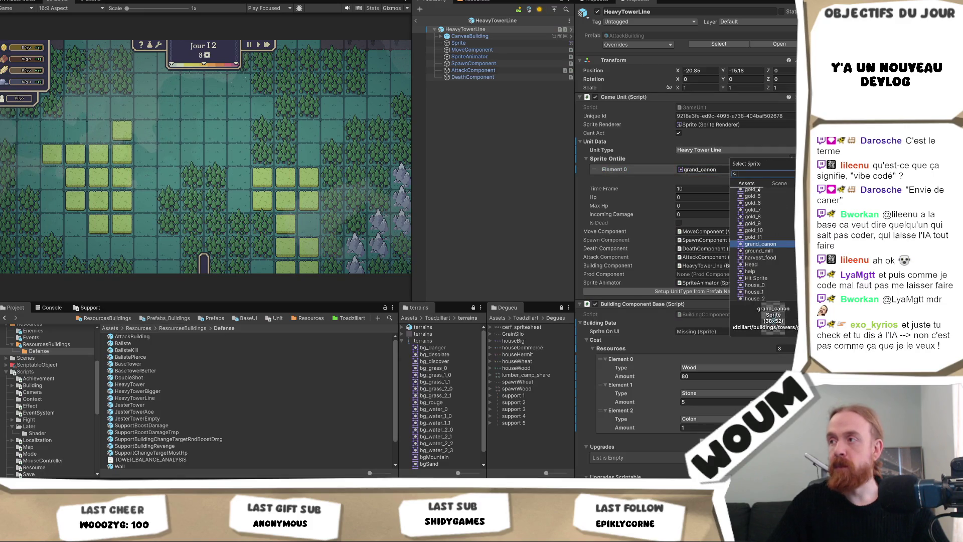
{"action": "left_click", "coordinate": [702, 170]}
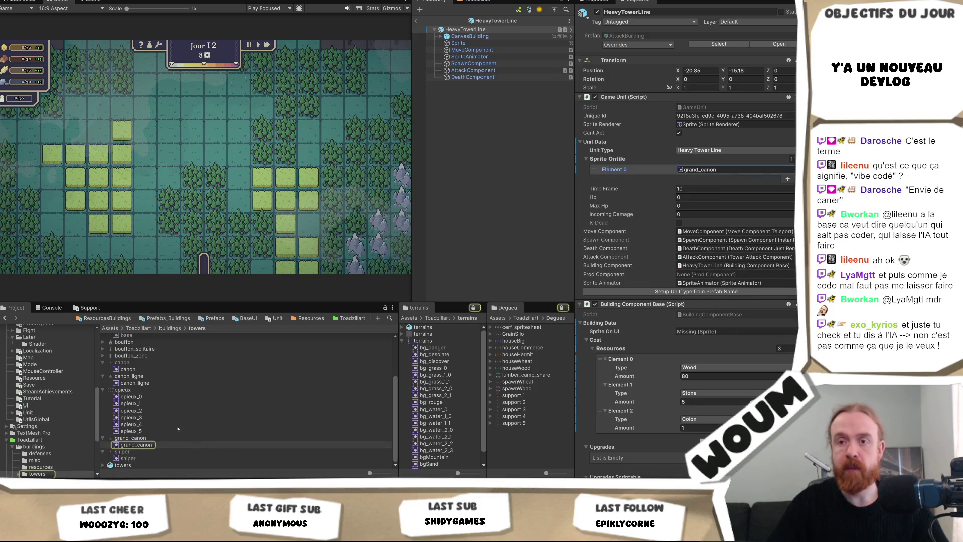
{"action": "left_click", "coordinate": [542, 226]}
{"action": "left_click_drag", "start_coordinate": [135, 390], "coordinate": [702, 169]}
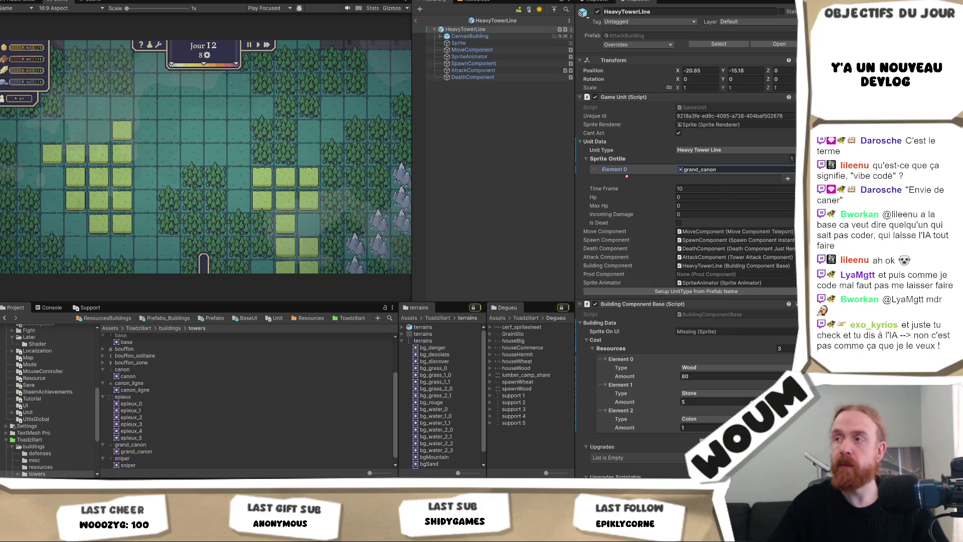
{"action": "left_click", "coordinate": [703, 171]}
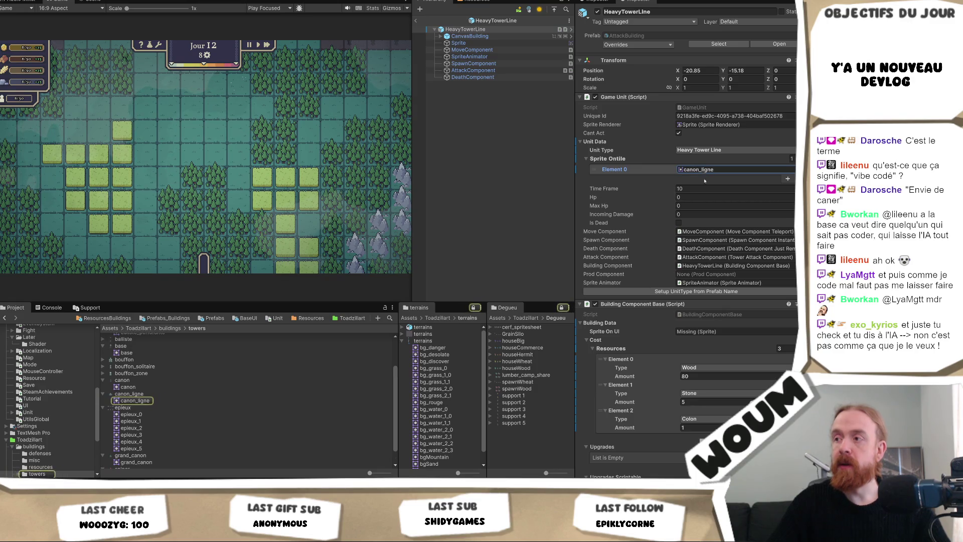
{"action": "left_click", "coordinate": [695, 331]}
{"action": "key", "text": "ctrl+v"}
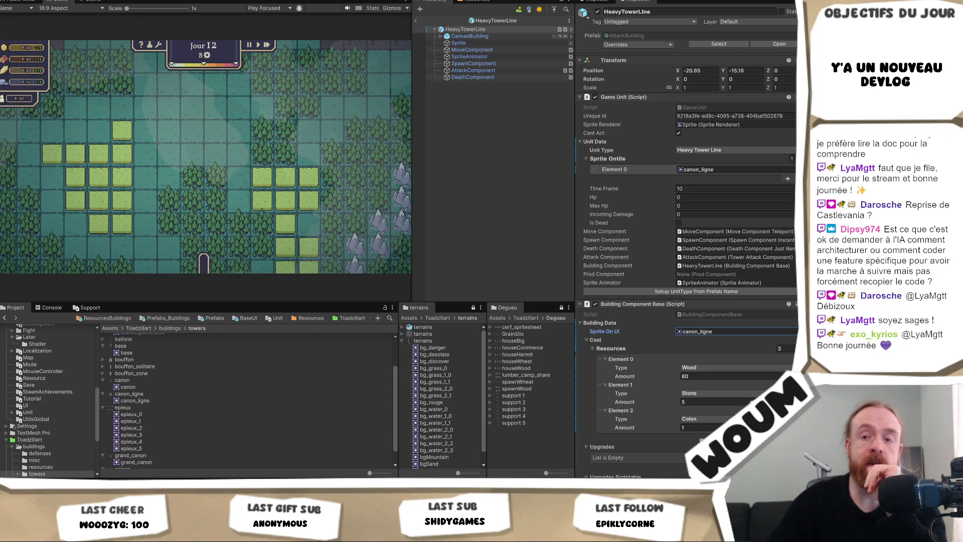
{"action": "key", "text": "alt+Tab"}
{"action": "left_click", "coordinate": [370, 135]}
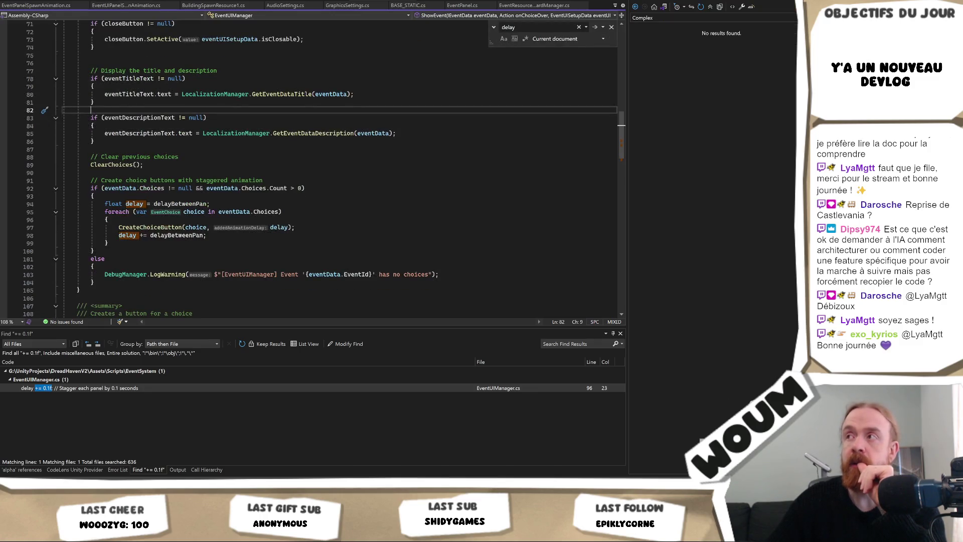
Step: Leave EventUIManager.cs in Visual Studio and return to the Unity editor
{"action": "key", "text": "alt+Tab"}
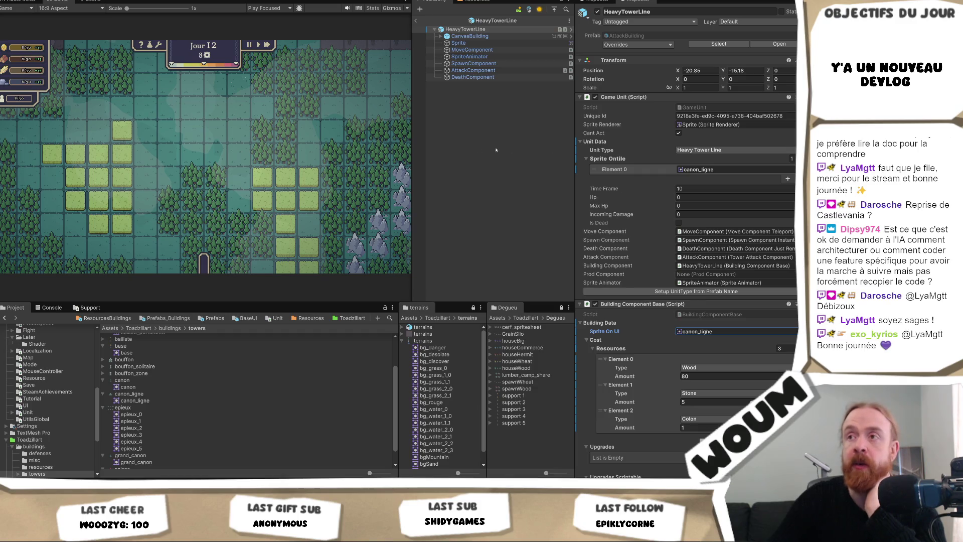
Step: Browse to ResourcesBuildings > Defense and select the JesterTower prefab
{"action": "left_click_drag", "start_coordinate": [413, 144], "coordinate": [410, 145]}
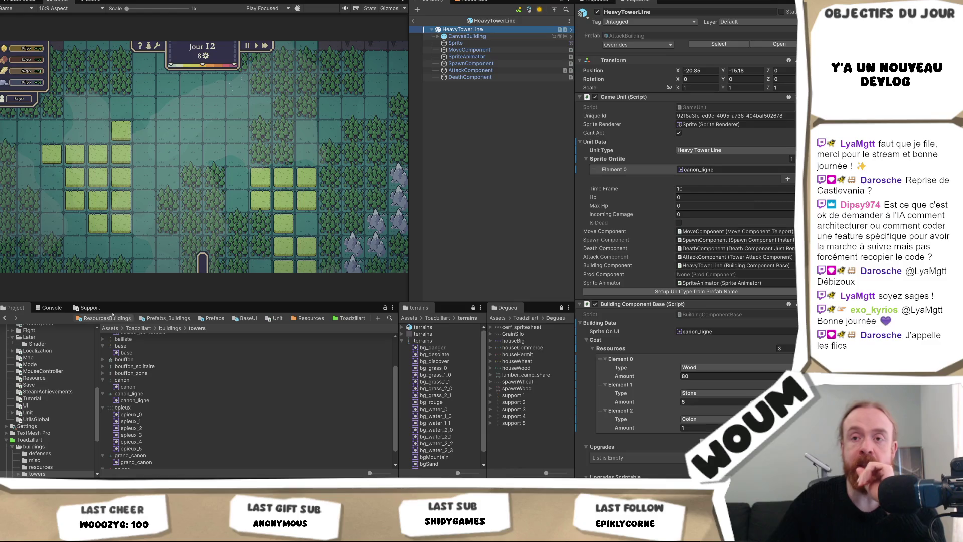
{"action": "left_click", "coordinate": [110, 318]}
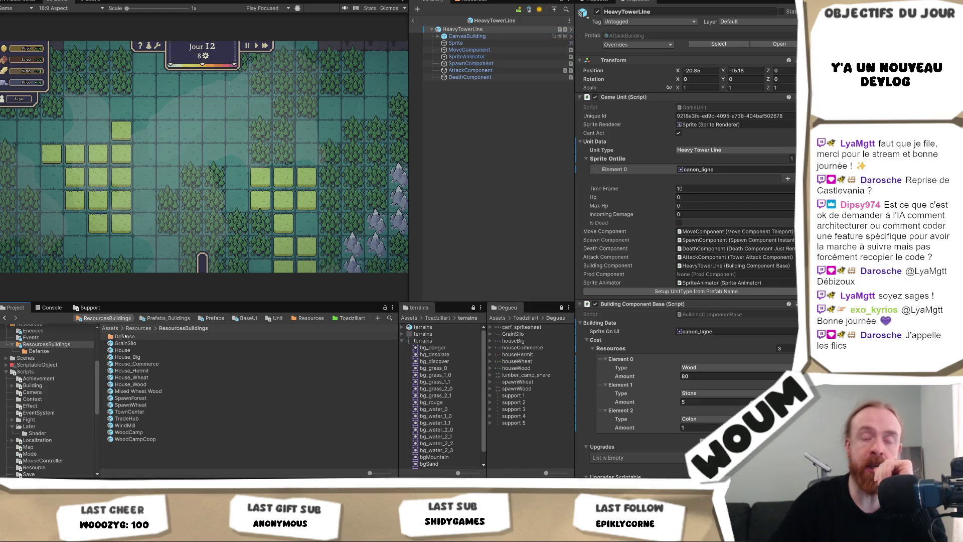
{"action": "double_click", "coordinate": [124, 337]}
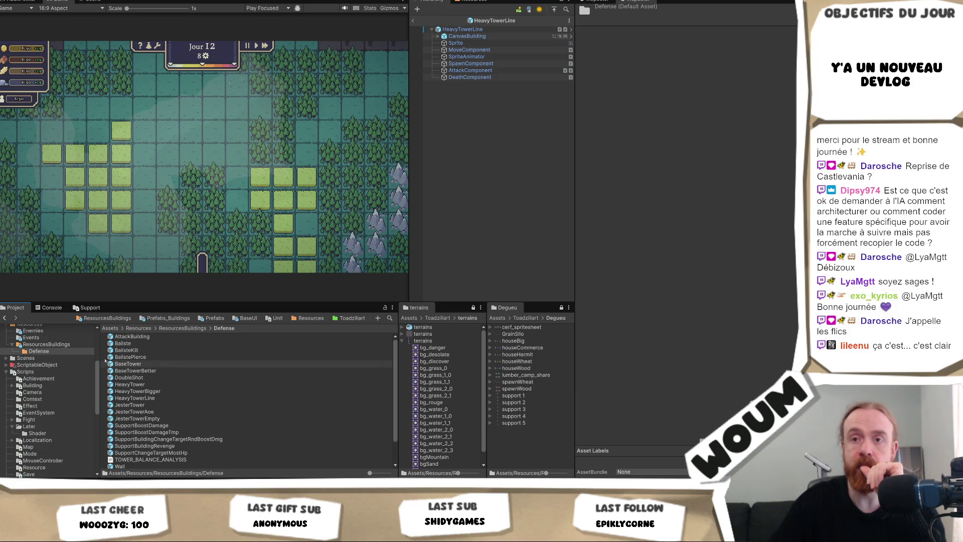
{"action": "mouse_move", "coordinate": [105, 318]}
{"action": "left_mouse_down"}
{"action": "mouse_move", "coordinate": [150, 383]}
{"action": "mouse_move", "coordinate": [151, 350]}
{"action": "left_mouse_up"}
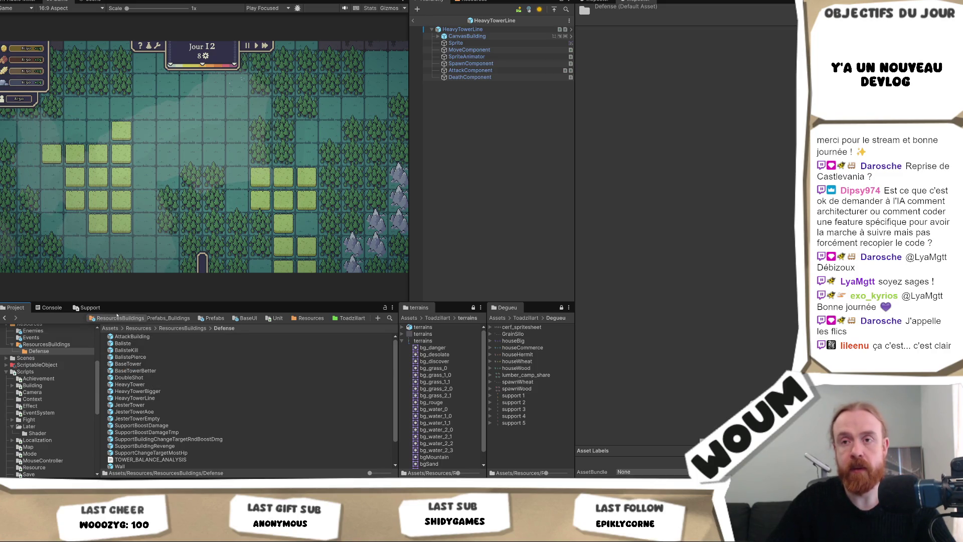
{"action": "left_click", "coordinate": [151, 405]}
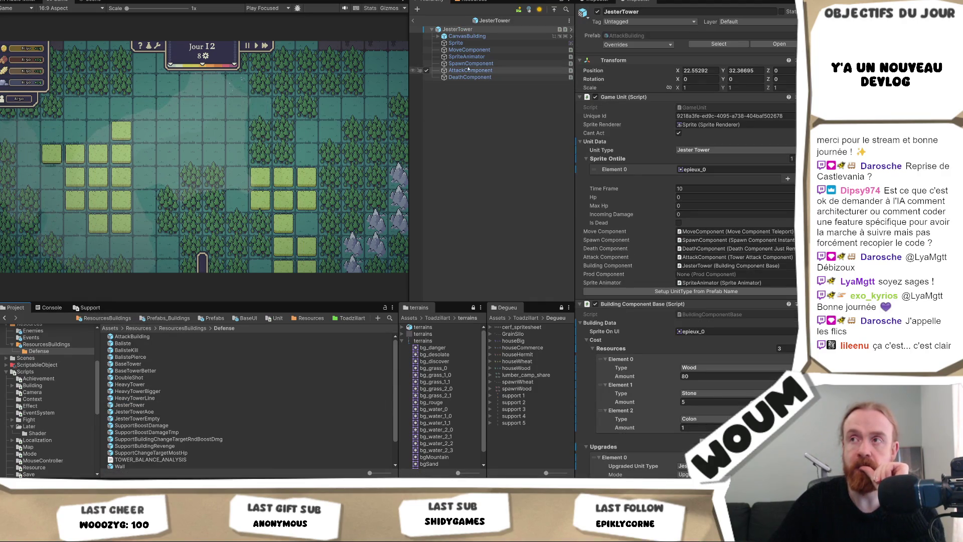
Step: Assign bouffon_solitaire to JesterTower's Sprite Ontile Element 0 and its Sprite On UI
{"action": "left_click", "coordinate": [702, 169]}
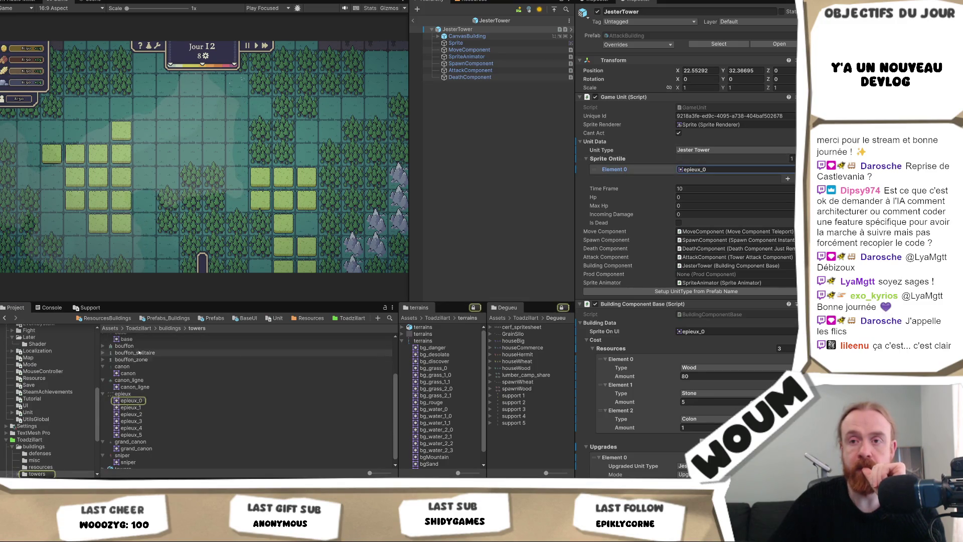
{"action": "left_click", "coordinate": [141, 353]}
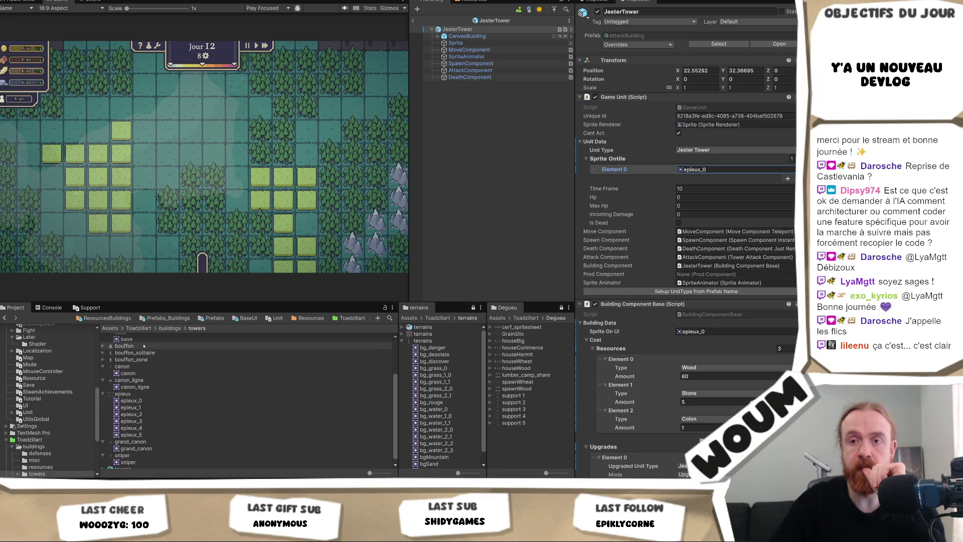
{"action": "scroll", "coordinate": [141, 355], "scroll_direction": "up", "scroll_amount": 1}
{"action": "mouse_move", "coordinate": [141, 366]}
{"action": "left_mouse_down"}
{"action": "mouse_move", "coordinate": [702, 169]}
{"action": "mouse_move", "coordinate": [703, 159]}
{"action": "mouse_move", "coordinate": [706, 170]}
{"action": "left_mouse_up"}
{"action": "left_click", "coordinate": [706, 170]}
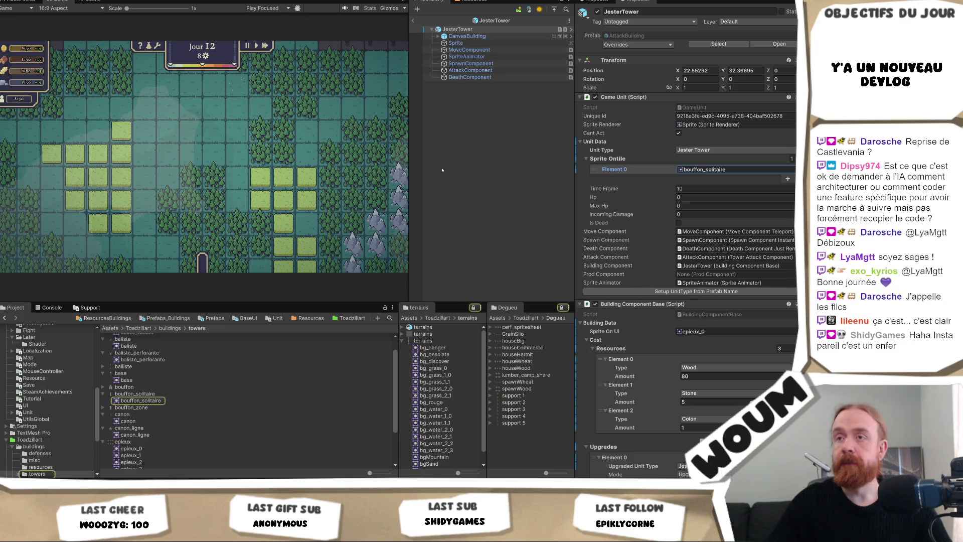
{"action": "left_click", "coordinate": [702, 332]}
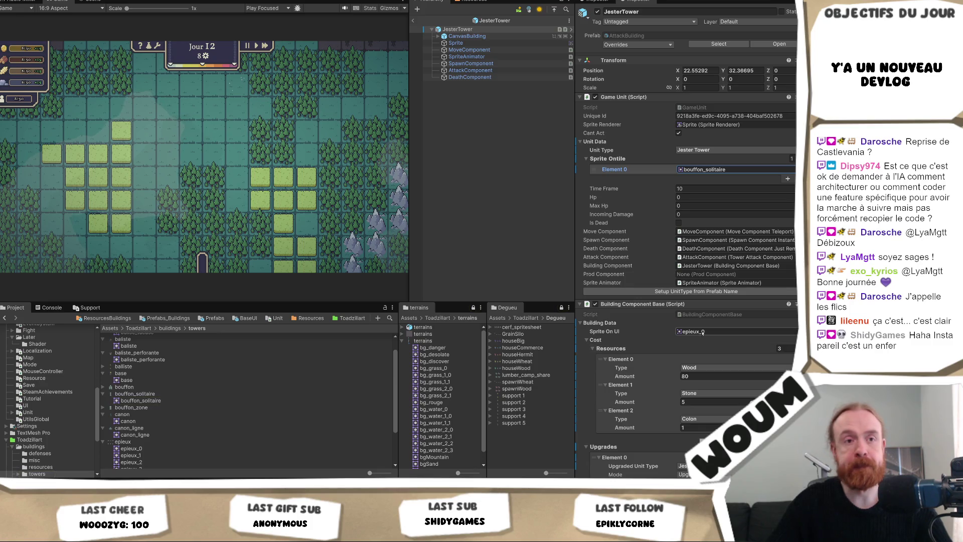
{"action": "key", "text": "ctrl+v"}
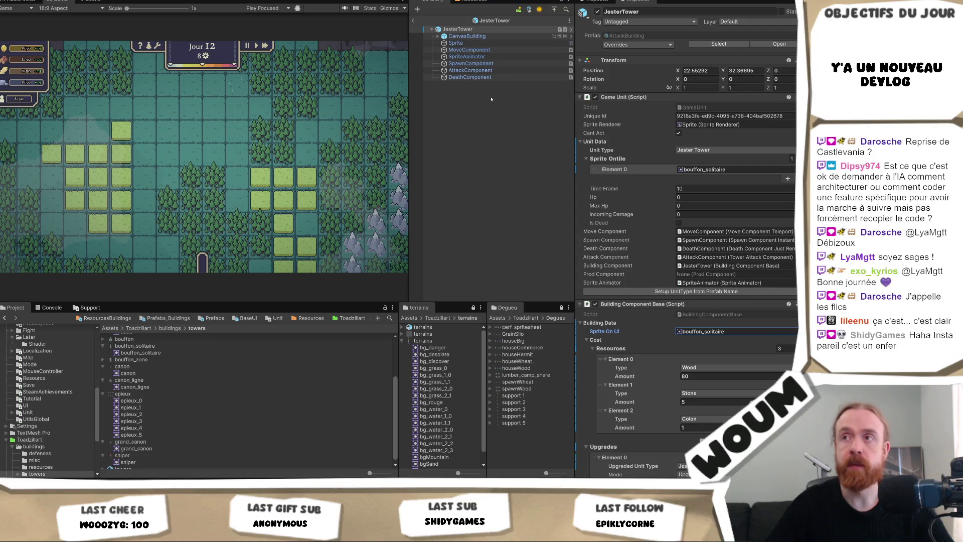
{"action": "left_click", "coordinate": [125, 318]}
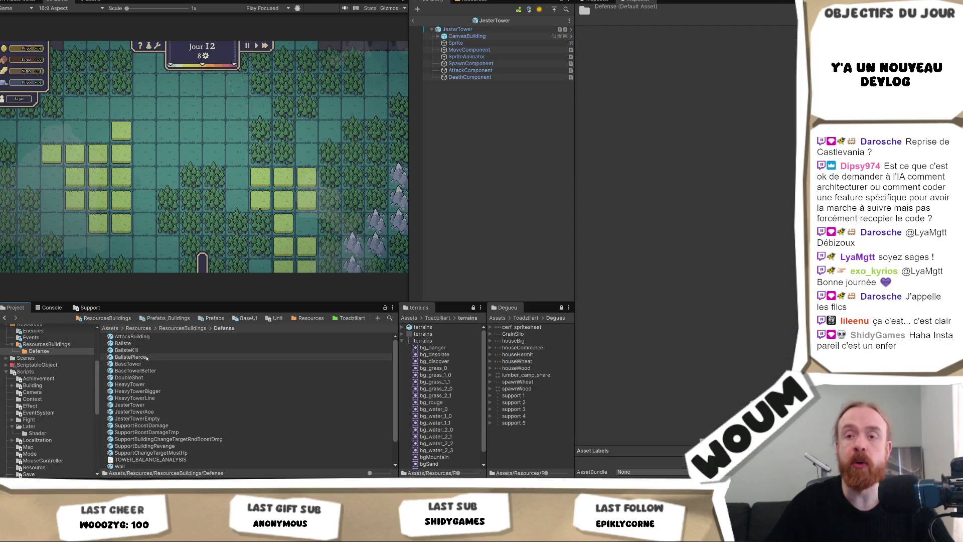
Step: Open the JesterTowerAoe prefab and select its Sprite child
{"action": "left_click", "coordinate": [167, 412]}
{"action": "double_click", "coordinate": [167, 412]}
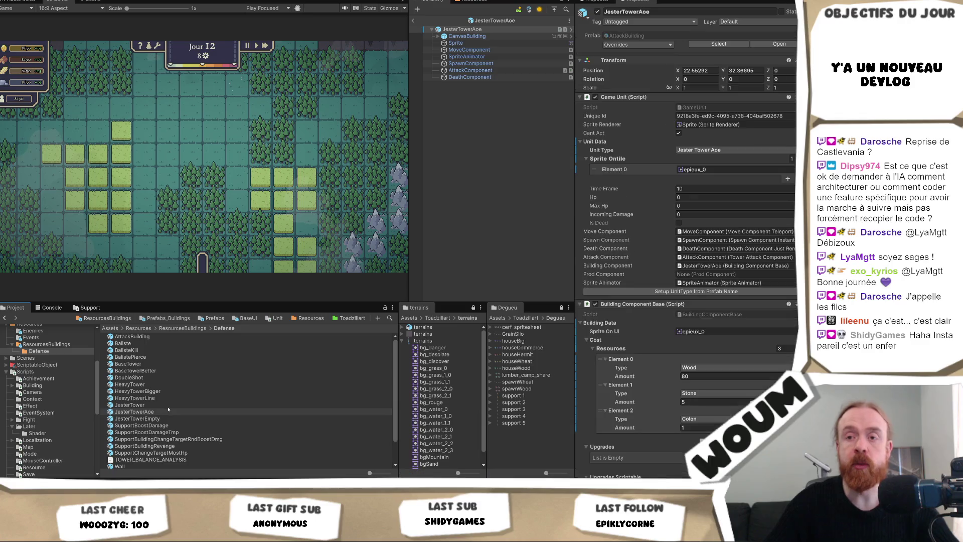
{"action": "left_click", "coordinate": [457, 43]}
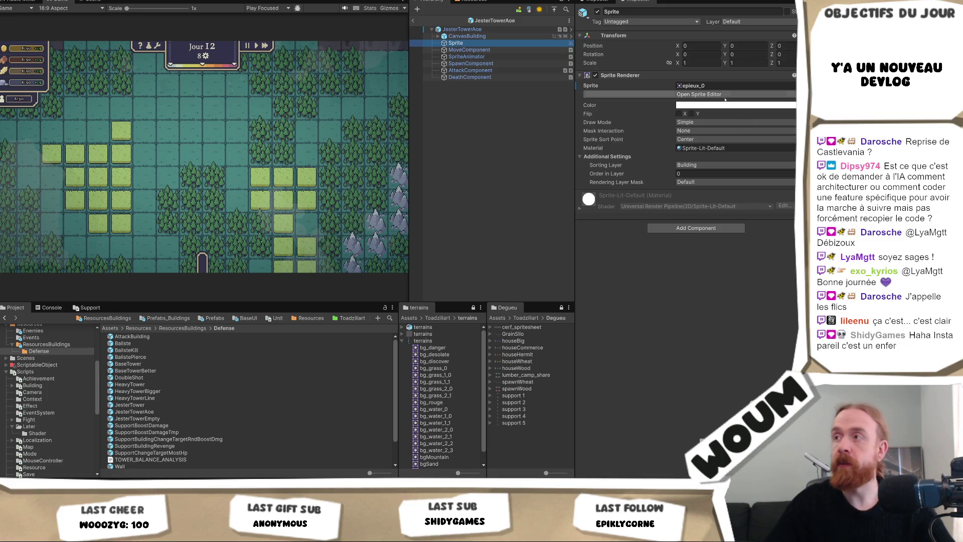
Step: Set the Sprite child's Sprite Renderer to bouffon_zone, replacing epieux_0
{"action": "left_click", "coordinate": [705, 87]}
{"action": "key", "text": "ctrl+v"}
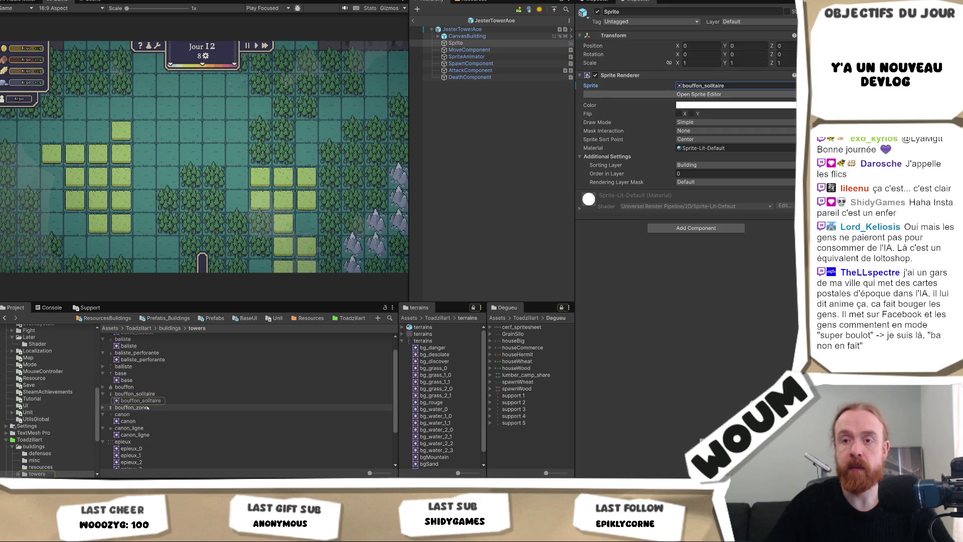
{"action": "scroll", "coordinate": [148, 408], "scroll_direction": "up", "scroll_amount": 1}
{"action": "mouse_move", "coordinate": [147, 408]}
{"action": "left_mouse_down"}
{"action": "mouse_move", "coordinate": [452, 301]}
{"action": "mouse_move", "coordinate": [723, 181]}
{"action": "mouse_move", "coordinate": [738, 83]}
{"action": "left_mouse_up"}
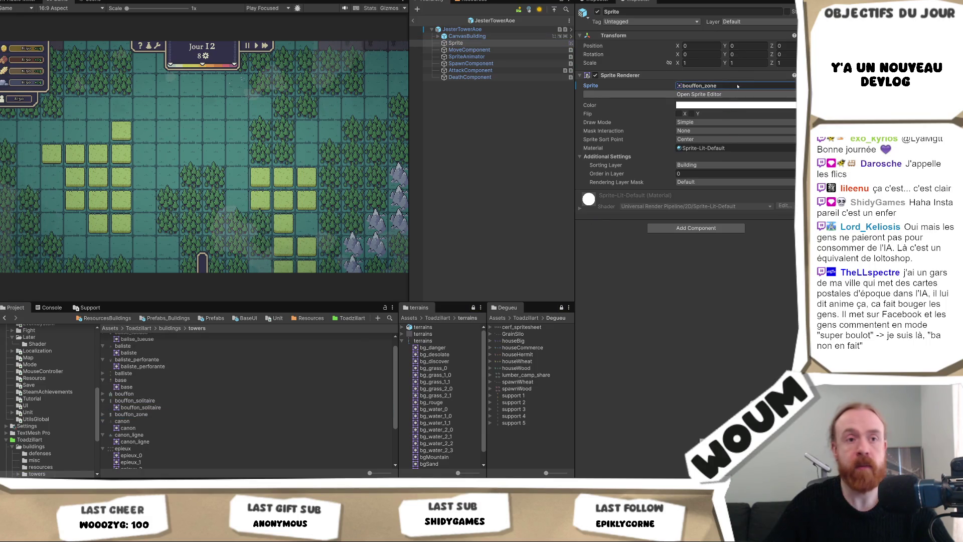
{"action": "left_click", "coordinate": [738, 85]}
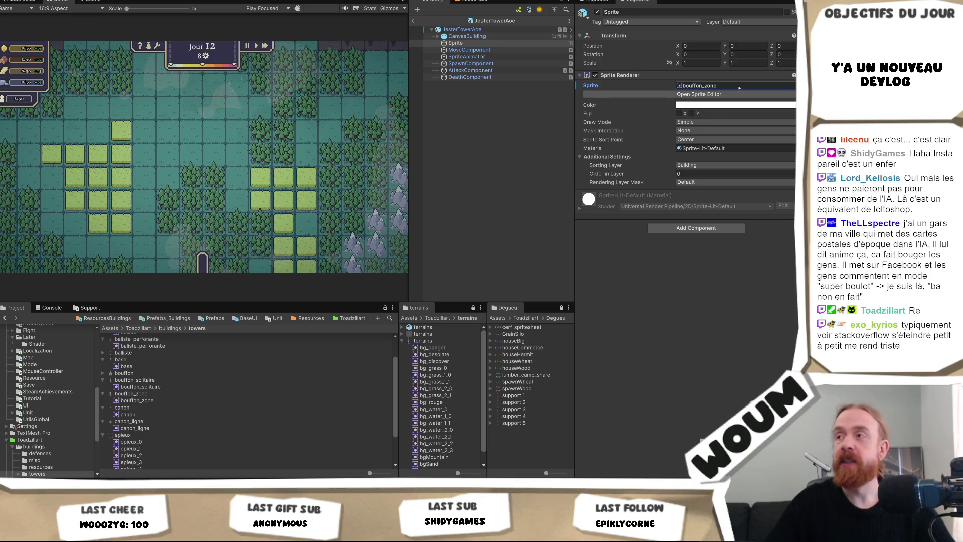
{"action": "left_click", "coordinate": [738, 87]}
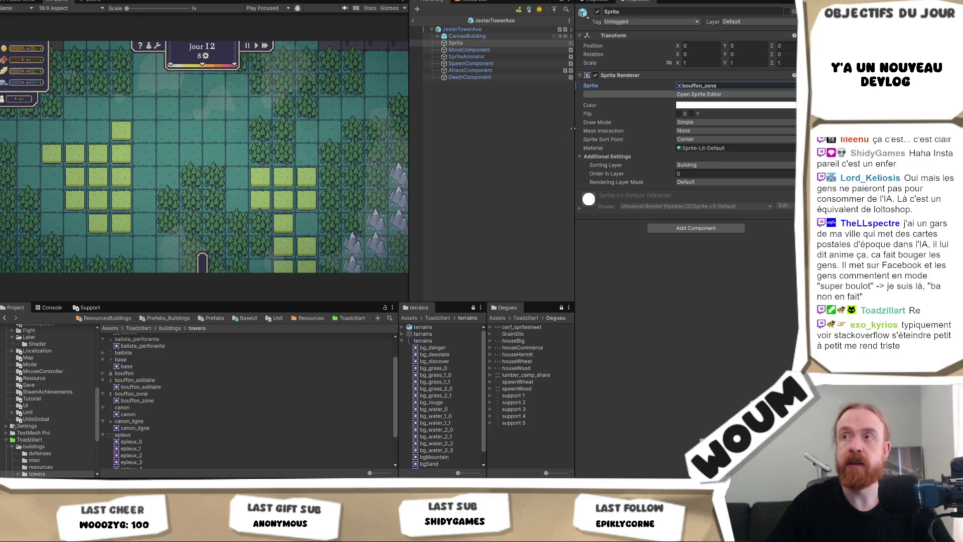
{"action": "left_click", "coordinate": [462, 30]}
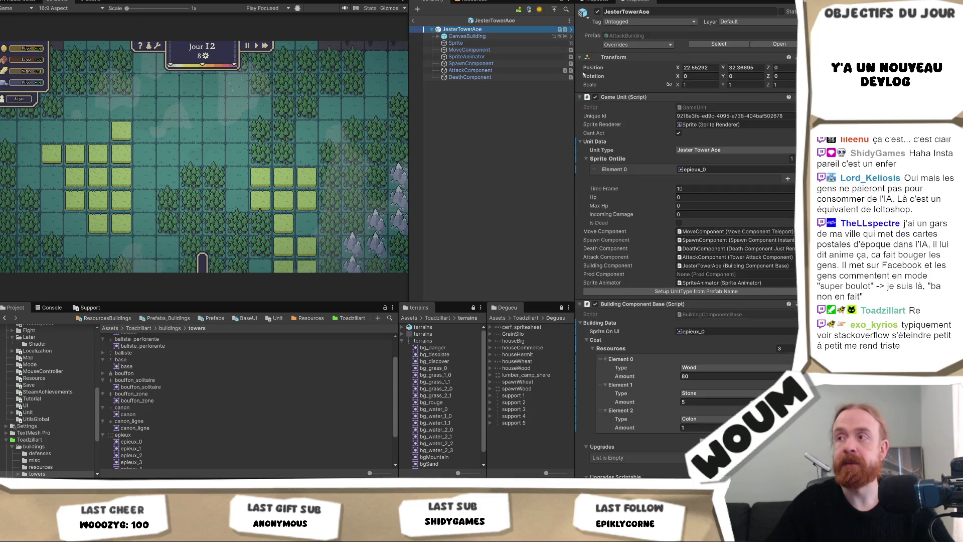
Step: Put bouffon_zone in JesterTowerAoe's Sprite Ontile Element 0, then go back to ResourcesBuildings/Defense
{"action": "left_click", "coordinate": [714, 170]}
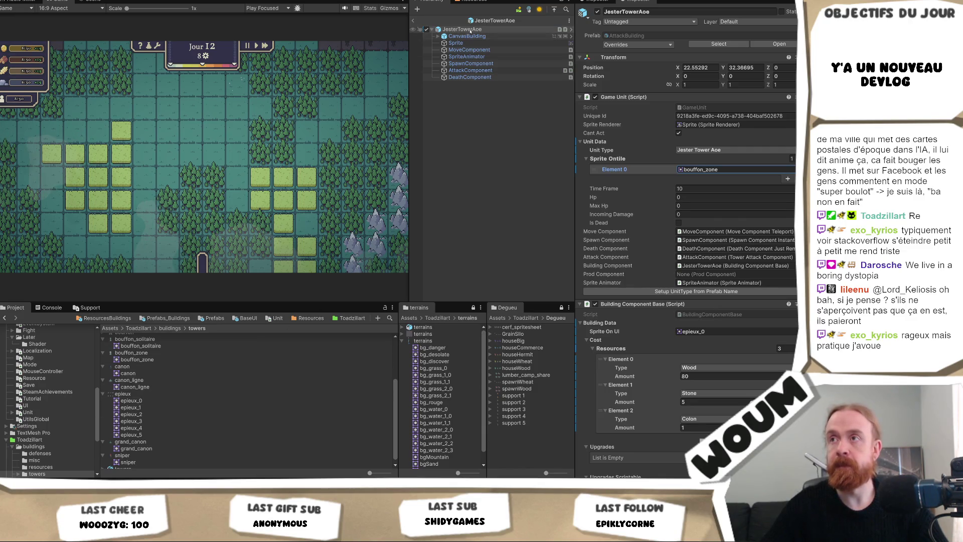
{"action": "left_click", "coordinate": [106, 318]}
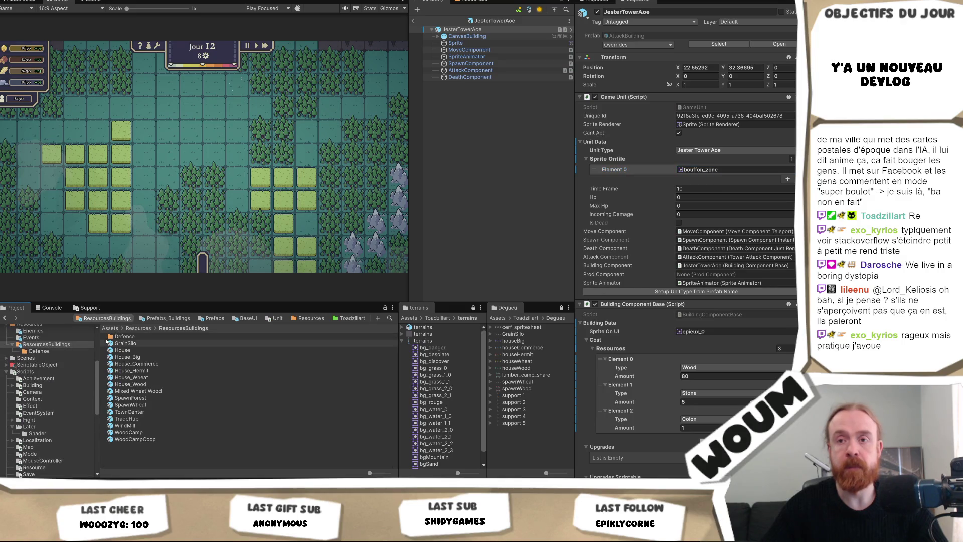
{"action": "left_click", "coordinate": [122, 336]}
{"action": "double_click", "coordinate": [151, 336]}
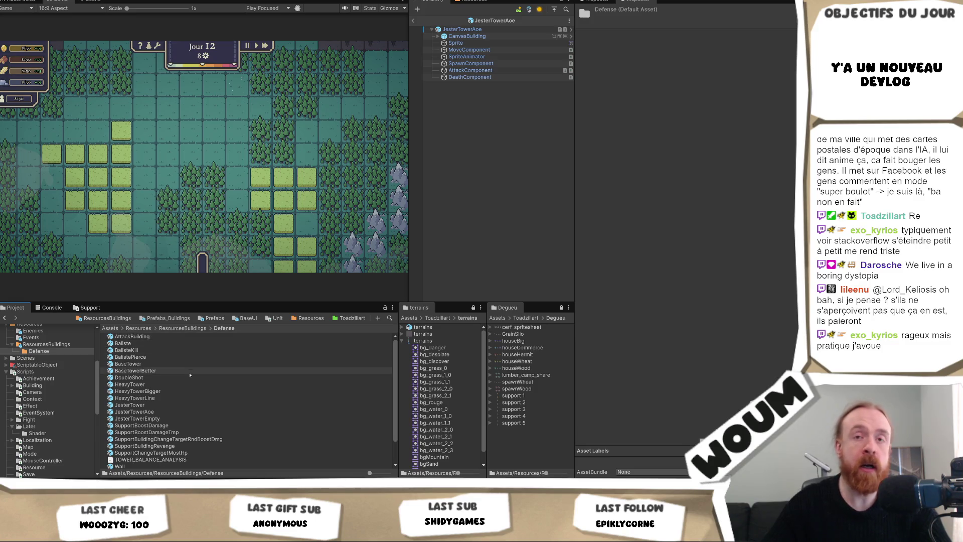
{"action": "left_click", "coordinate": [189, 418]}
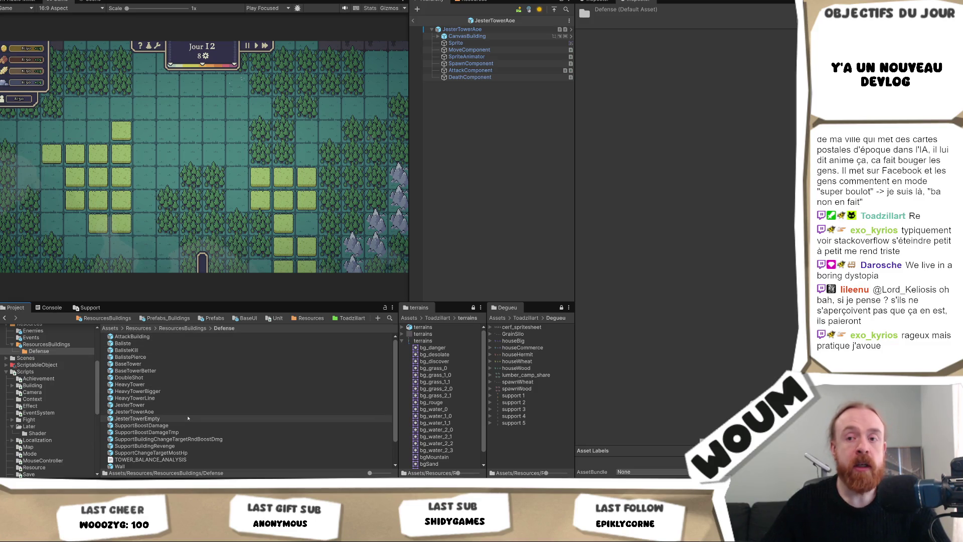
Step: Swap JesterTower's tile and UI sprites from bouffon_solitaire to bouffon
{"action": "double_click", "coordinate": [188, 418]}
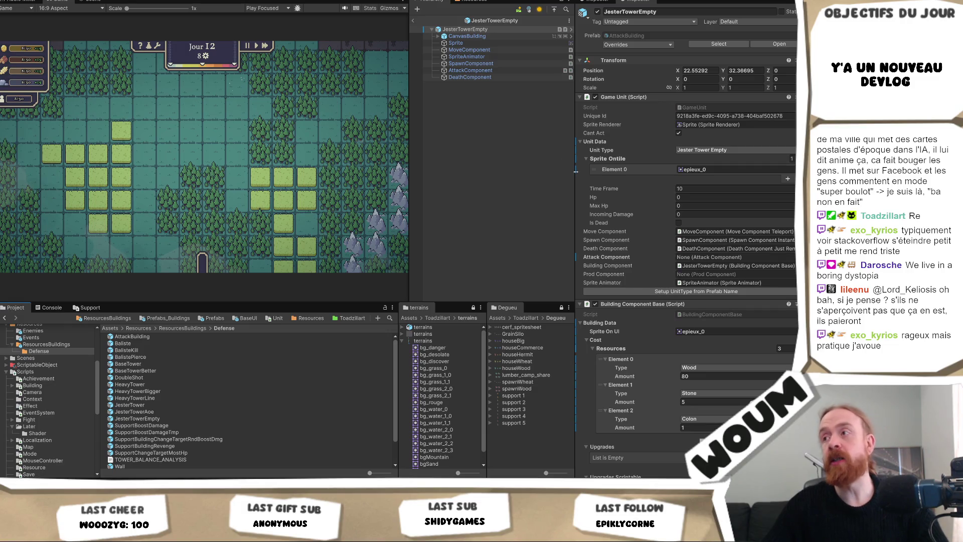
{"action": "left_click", "coordinate": [169, 407]}
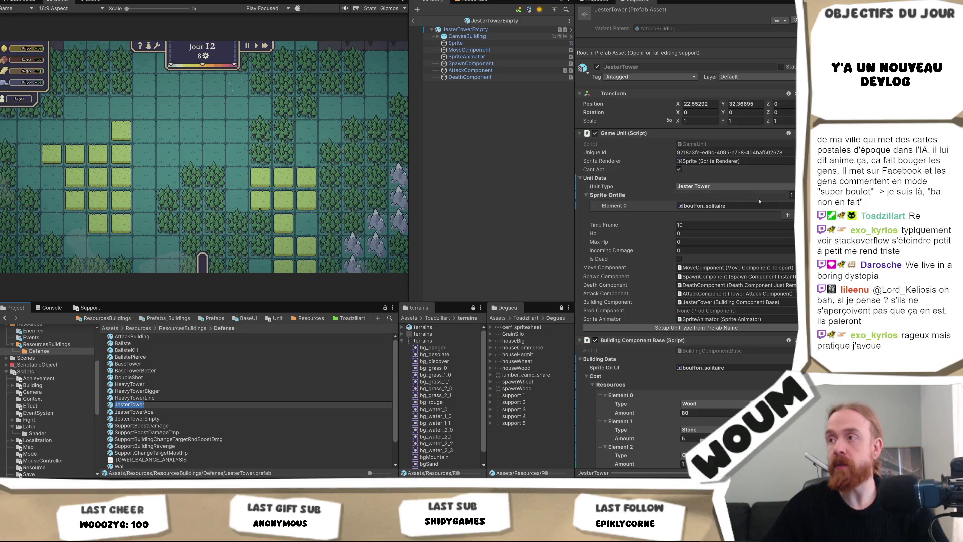
{"action": "left_click", "coordinate": [733, 205]}
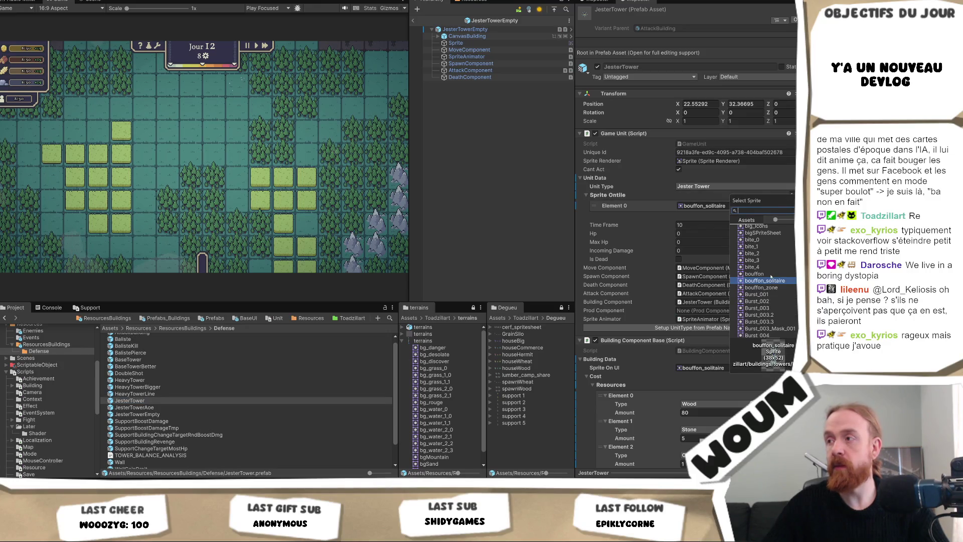
{"action": "left_click", "coordinate": [771, 275]}
{"action": "double_click", "coordinate": [771, 276]}
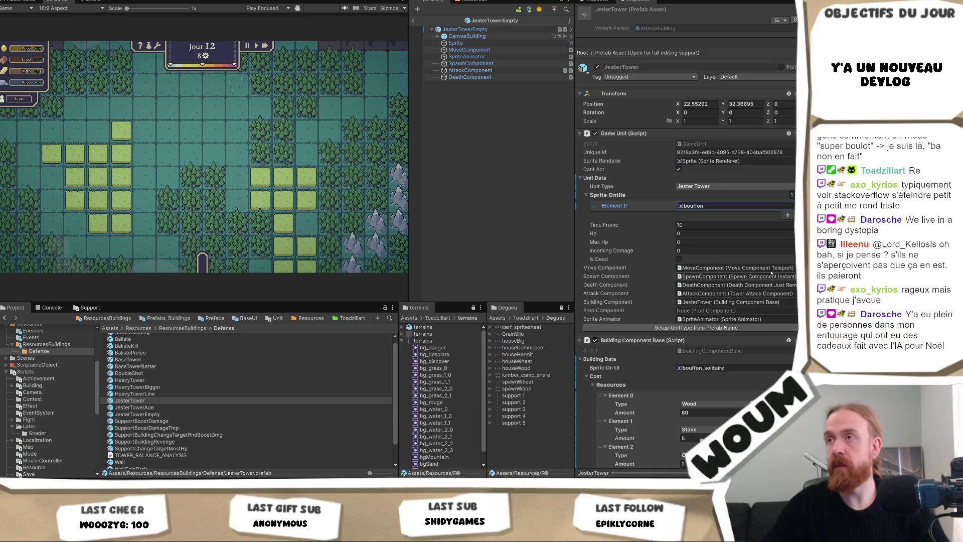
{"action": "left_click", "coordinate": [697, 206]}
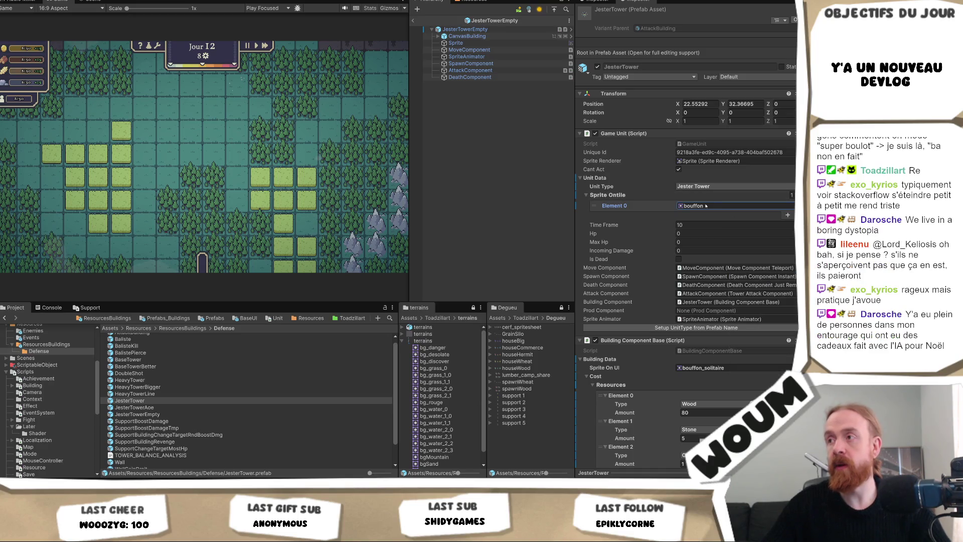
{"action": "left_click", "coordinate": [711, 367]}
{"action": "key", "text": "ctrl+v"}
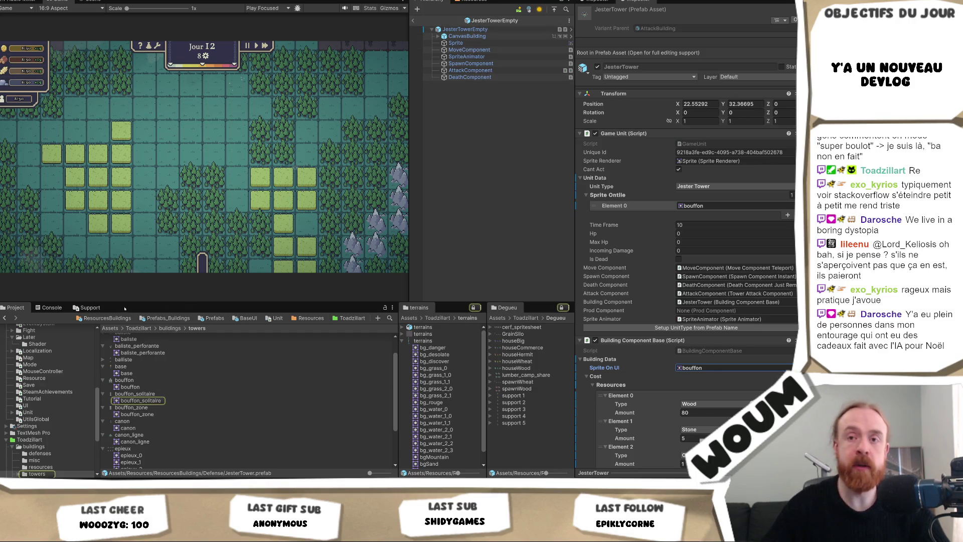
{"action": "left_click", "coordinate": [101, 319]}
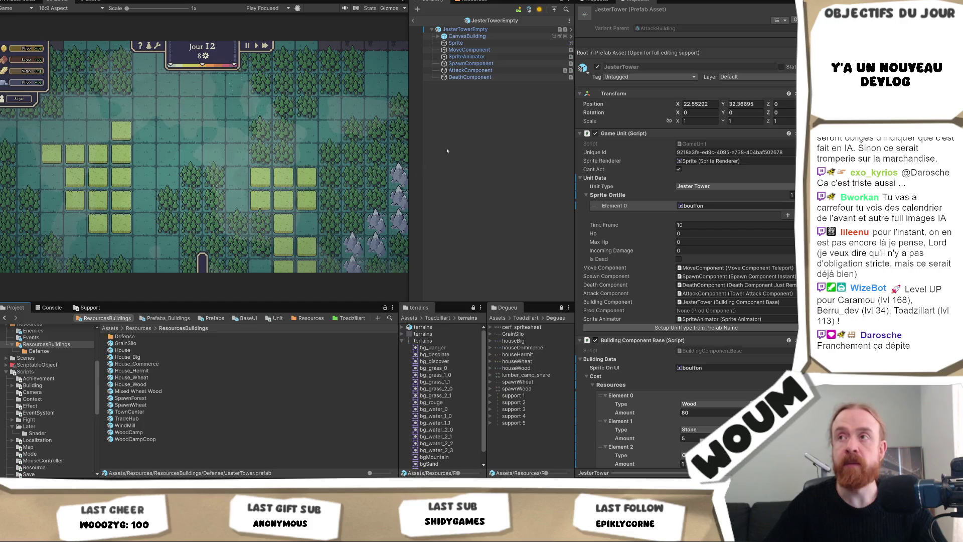
Step: Select the JesterTowerEmpty object to display its settings
{"action": "left_click", "coordinate": [503, 29]}
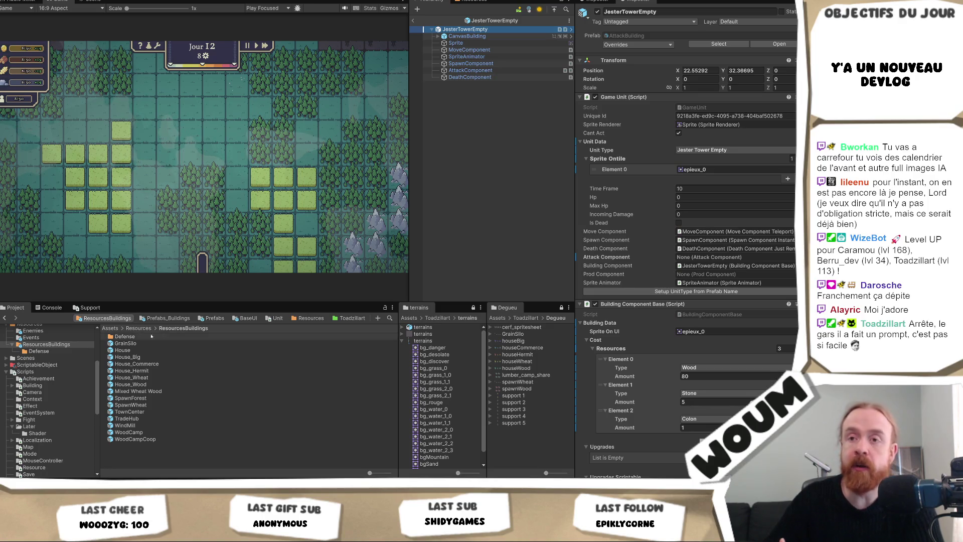
Step: Replace epieux_0 with bouffon_solitaire in JesterTowerEmpty's Sprite Ontile Element 0 and Sprite On UI
{"action": "double_click", "coordinate": [125, 336]}
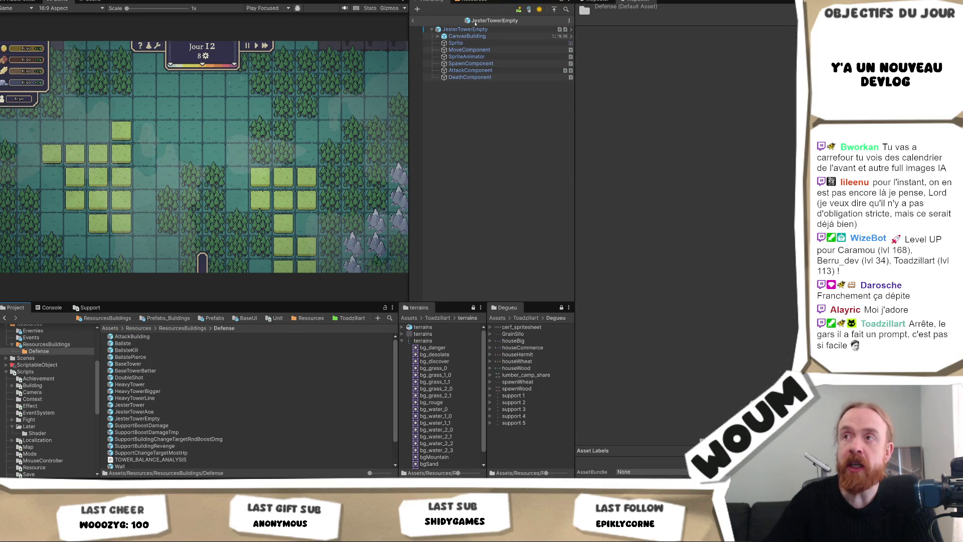
{"action": "left_click", "coordinate": [478, 30]}
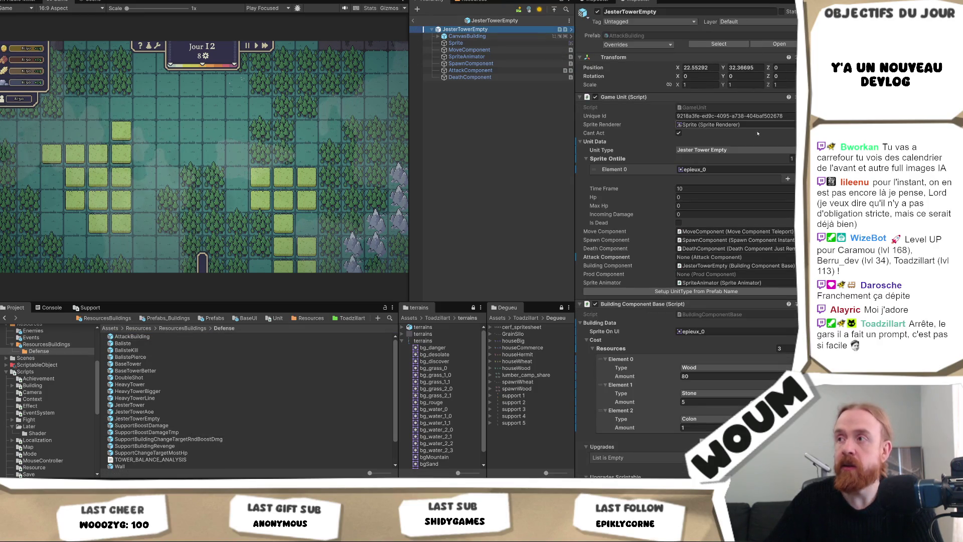
{"action": "left_click", "coordinate": [750, 169]}
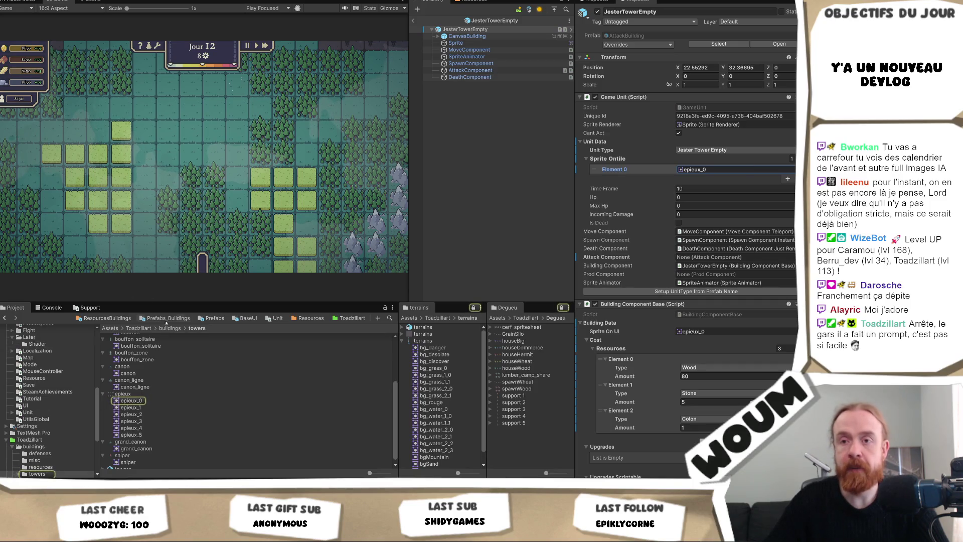
{"action": "scroll", "coordinate": [150, 369], "scroll_direction": "up", "scroll_amount": 2}
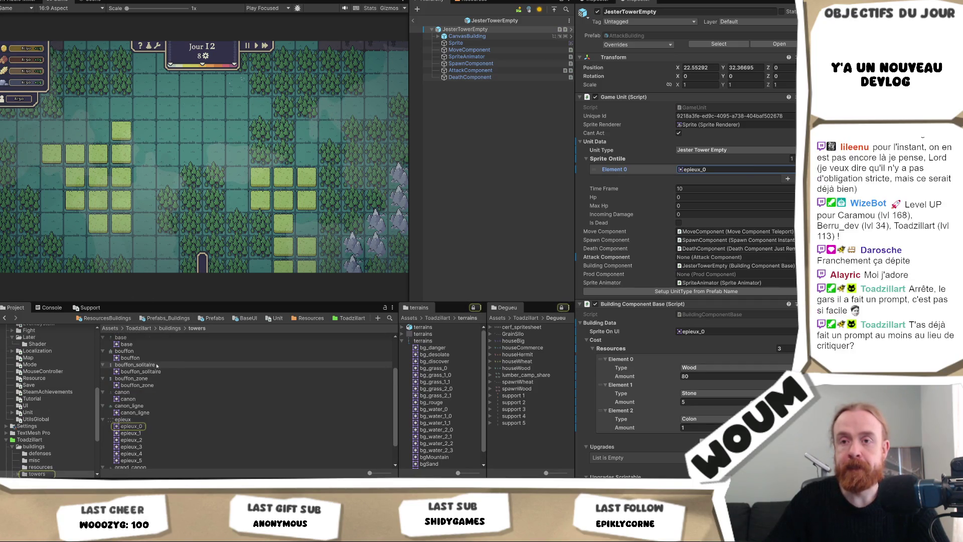
{"action": "left_click", "coordinate": [713, 169]}
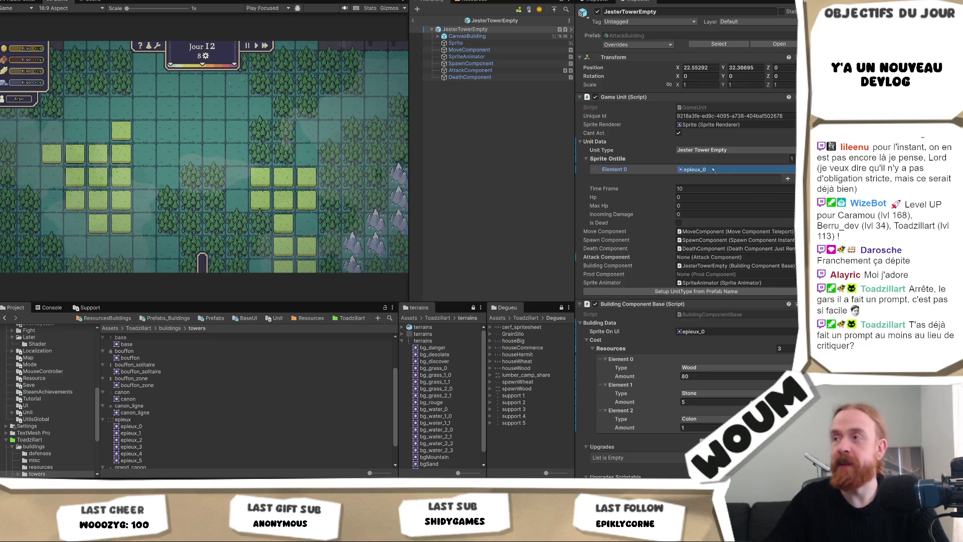
{"action": "left_click_drag", "start_coordinate": [141, 371], "coordinate": [712, 170]}
{"action": "left_click", "coordinate": [713, 169]}
{"action": "left_click", "coordinate": [689, 332]}
{"action": "key", "text": "ctrl+v"}
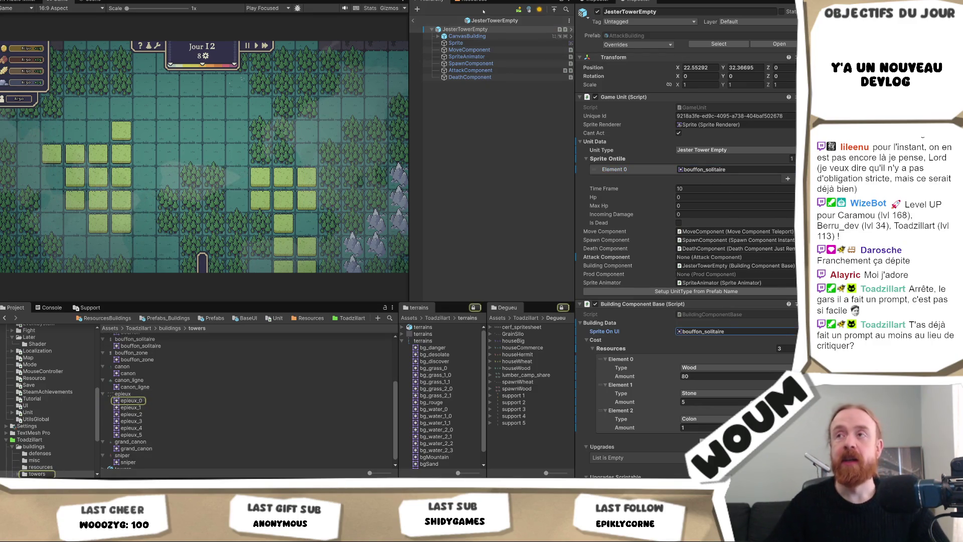
{"action": "left_click", "coordinate": [105, 318]}
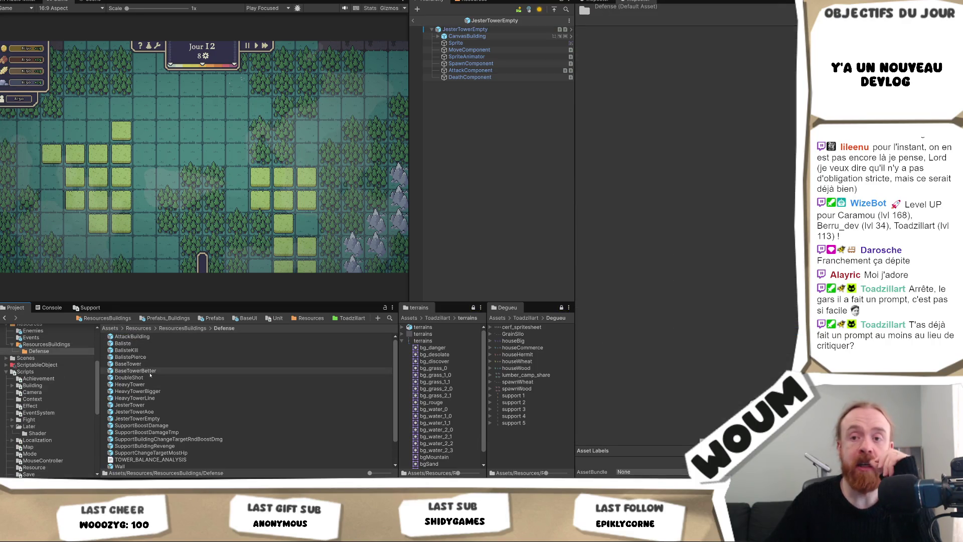
Step: Check JesterTowerAoe and JesterTower sprites, then open the SupportBoostDamage prefab
{"action": "double_click", "coordinate": [171, 412]}
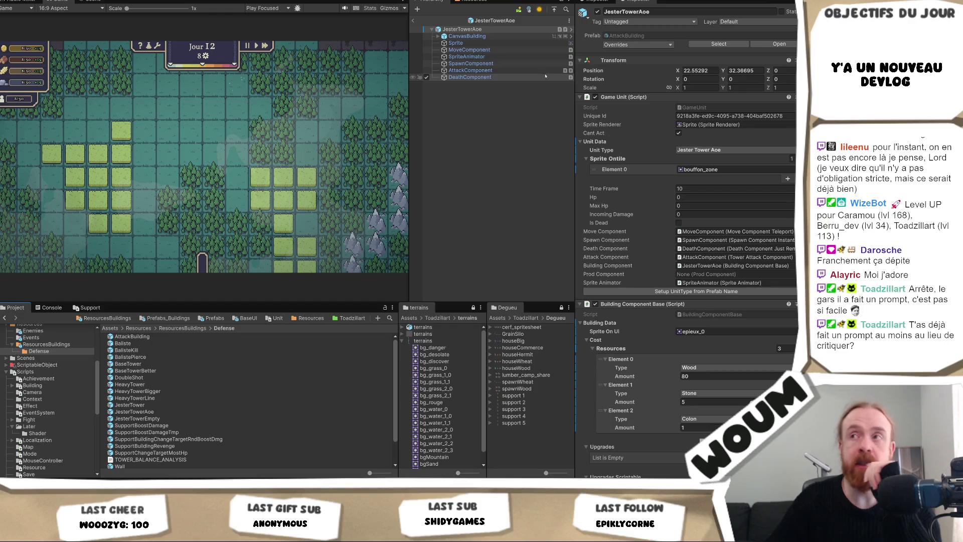
{"action": "double_click", "coordinate": [129, 405]}
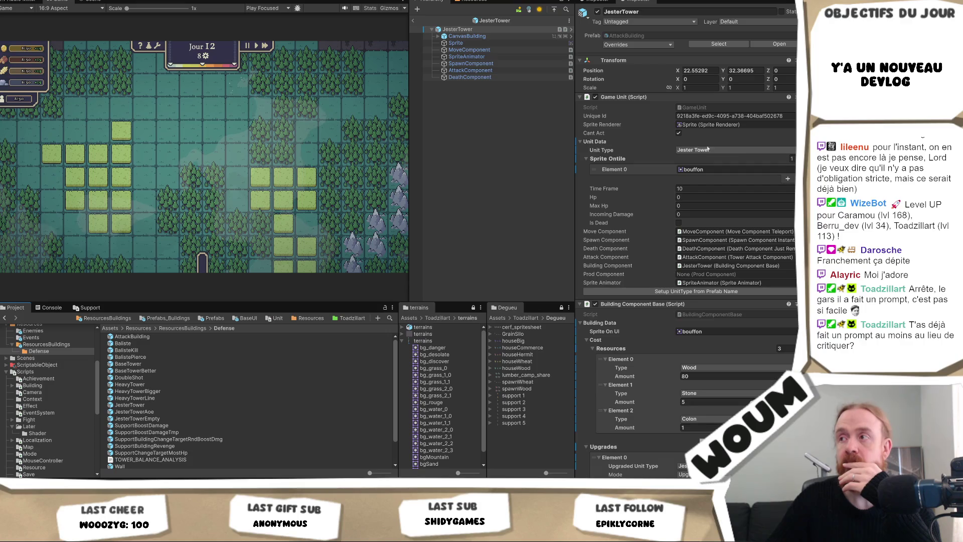
{"action": "double_click", "coordinate": [174, 425]}
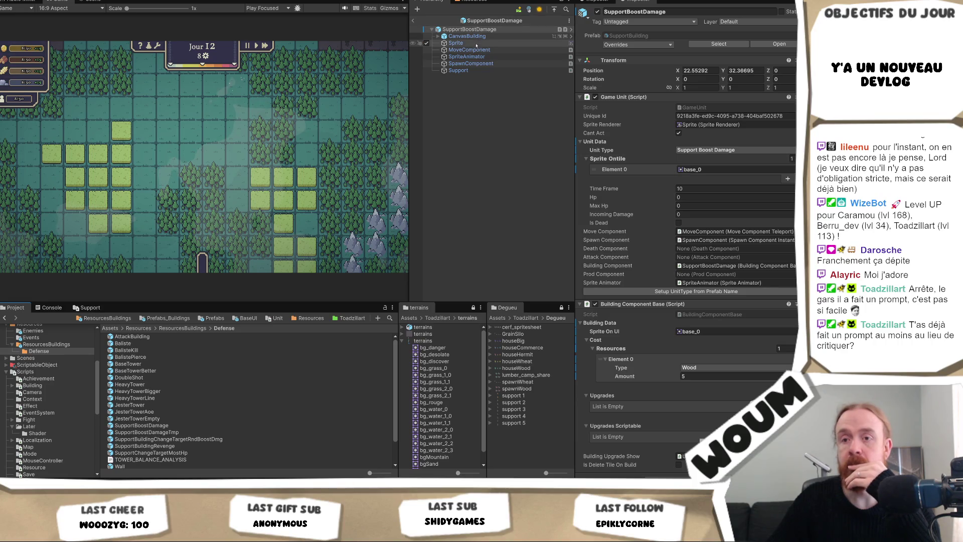
Step: Navigate the Toadzillart assets into the buildings' resources art folder
{"action": "left_click", "coordinate": [700, 170]}
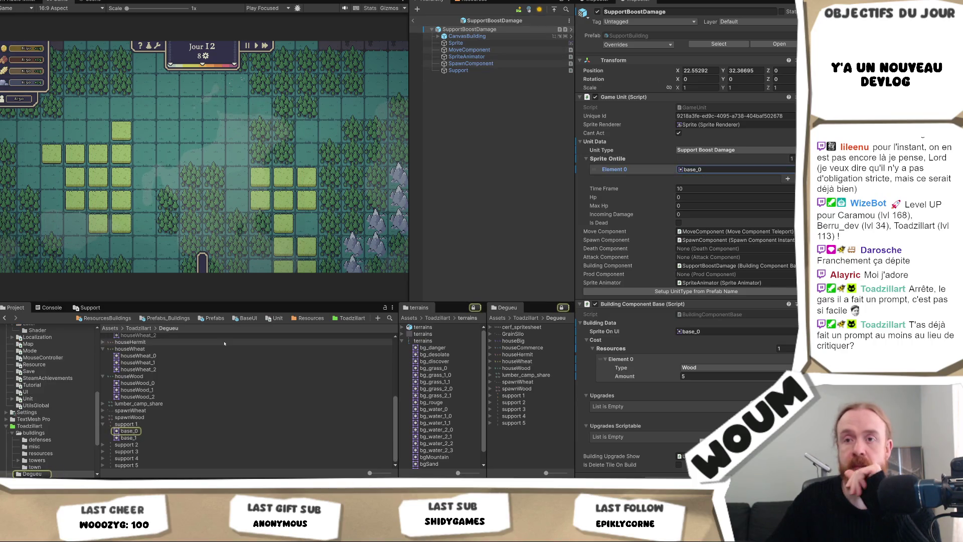
{"action": "left_click", "coordinate": [138, 328]}
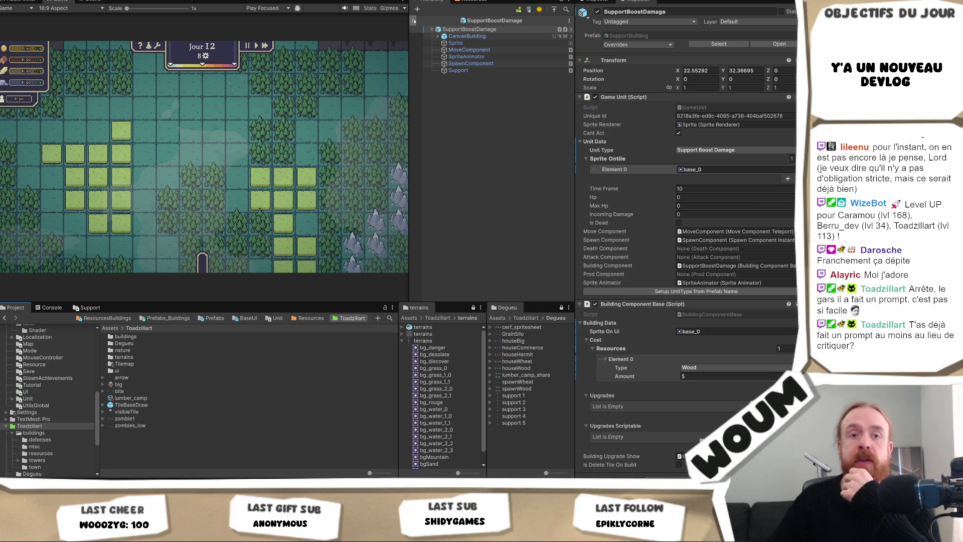
{"action": "left_click", "coordinate": [145, 343]}
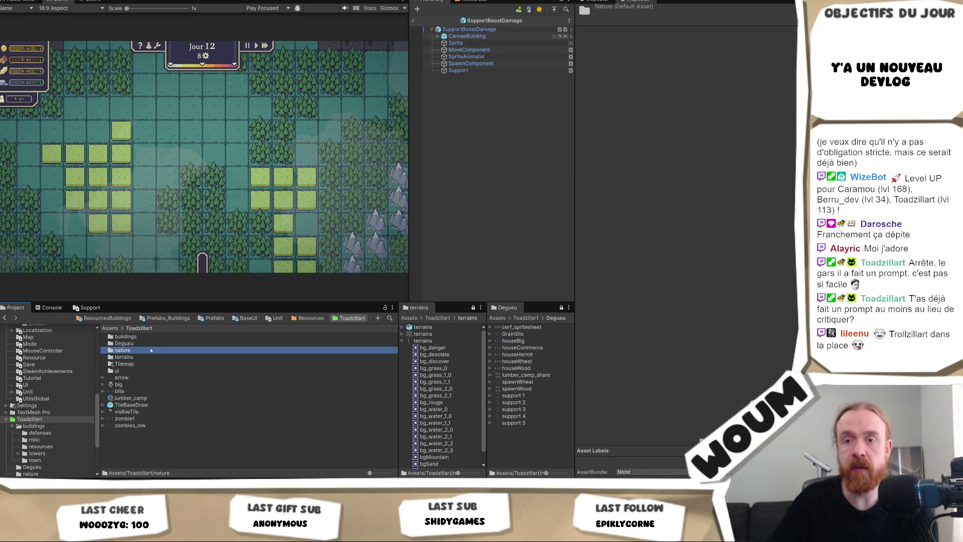
{"action": "double_click", "coordinate": [135, 336]}
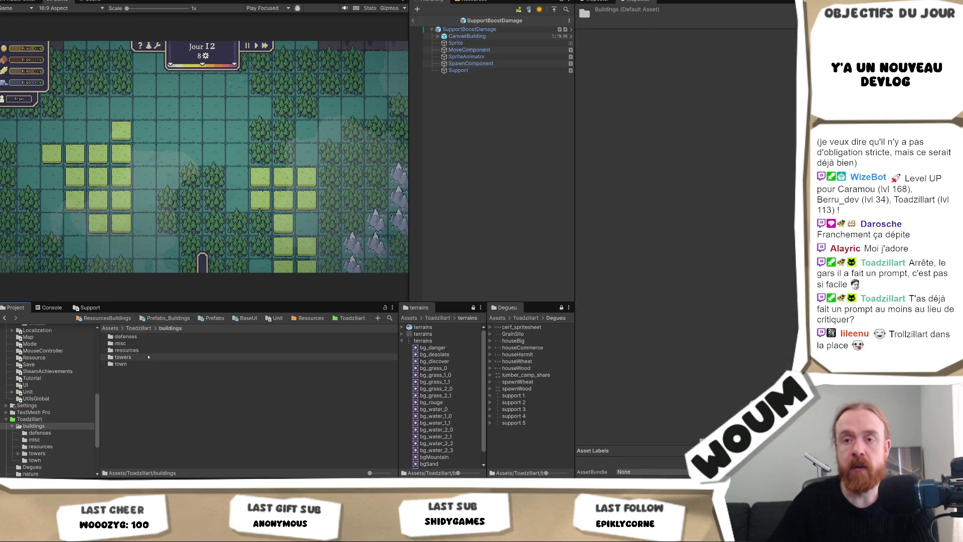
{"action": "double_click", "coordinate": [141, 350]}
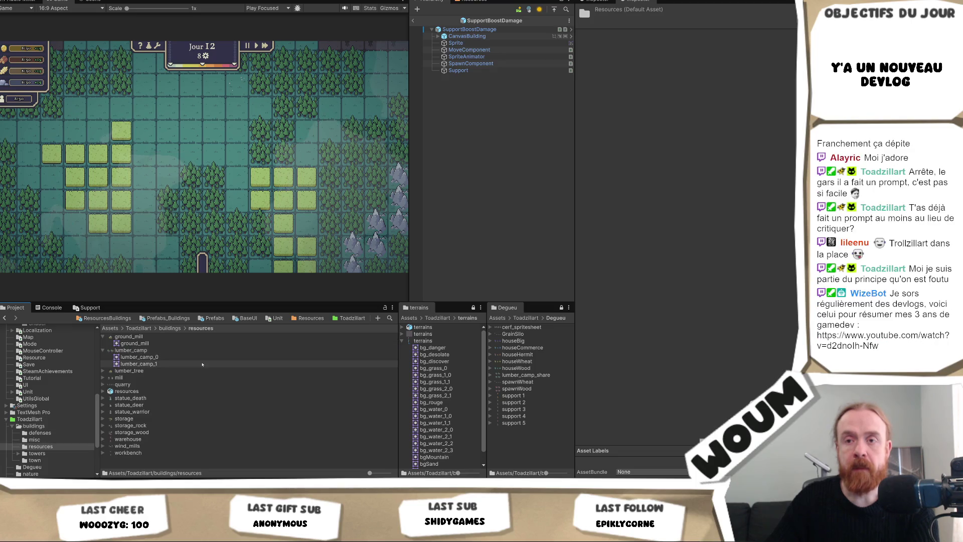
Step: Assign statue_warrior_0 to SupportBoostDamage's Sprite Ontile Element 0 and Sprite On UI
{"action": "left_click", "coordinate": [454, 29]}
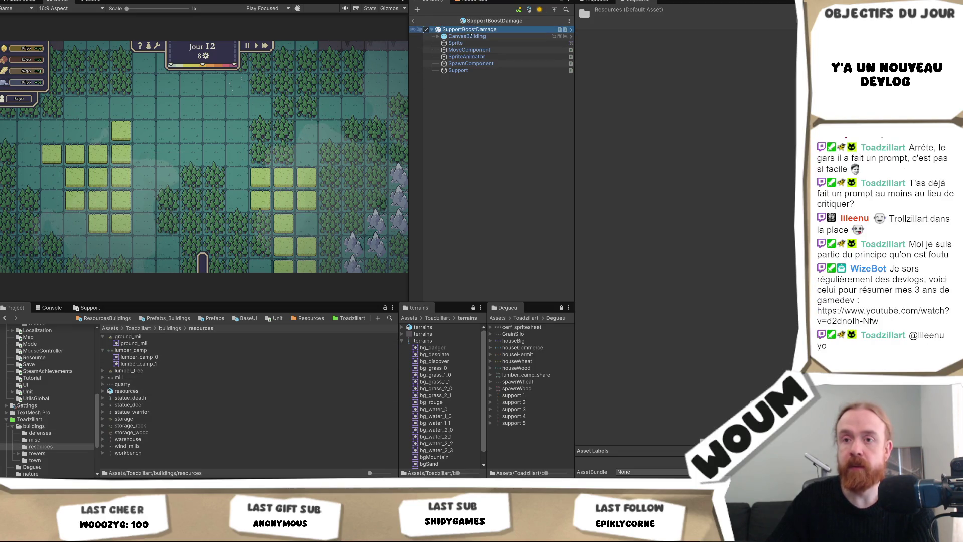
{"action": "mouse_move", "coordinate": [132, 411]}
{"action": "left_mouse_down"}
{"action": "mouse_move", "coordinate": [280, 260]}
{"action": "mouse_move", "coordinate": [501, 165]}
{"action": "mouse_move", "coordinate": [718, 169]}
{"action": "left_mouse_up"}
{"action": "left_click", "coordinate": [717, 169]}
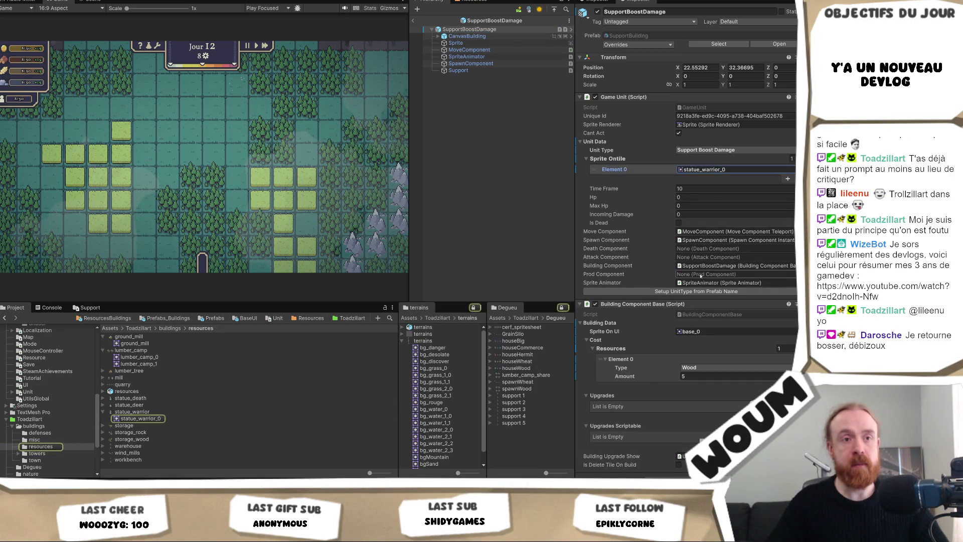
{"action": "left_click", "coordinate": [713, 331]}
{"action": "key", "text": "ctrl+v"}
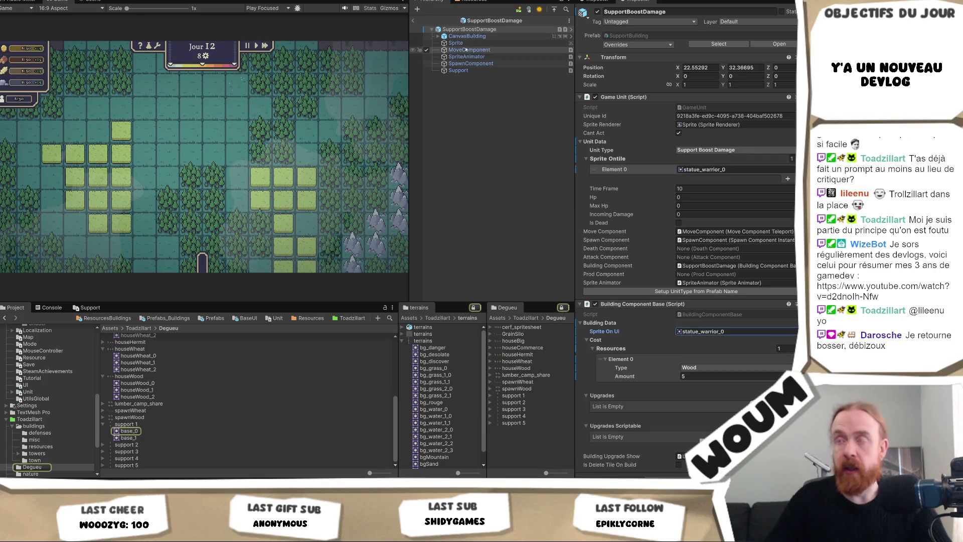
{"action": "left_click", "coordinate": [457, 43]}
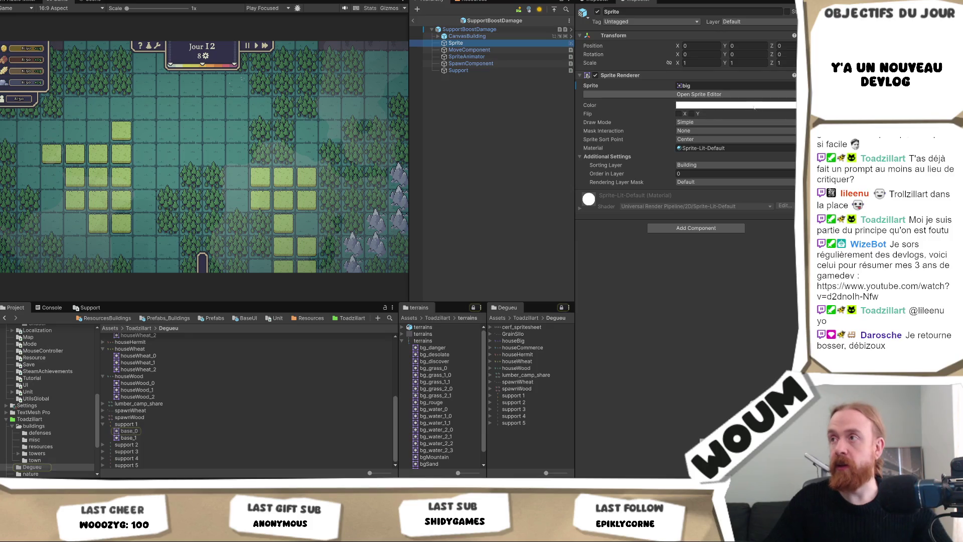
Step: Paste statue_warrior_0 into the Sprite child's Sprite Renderer, replacing big
{"action": "left_click", "coordinate": [732, 86]}
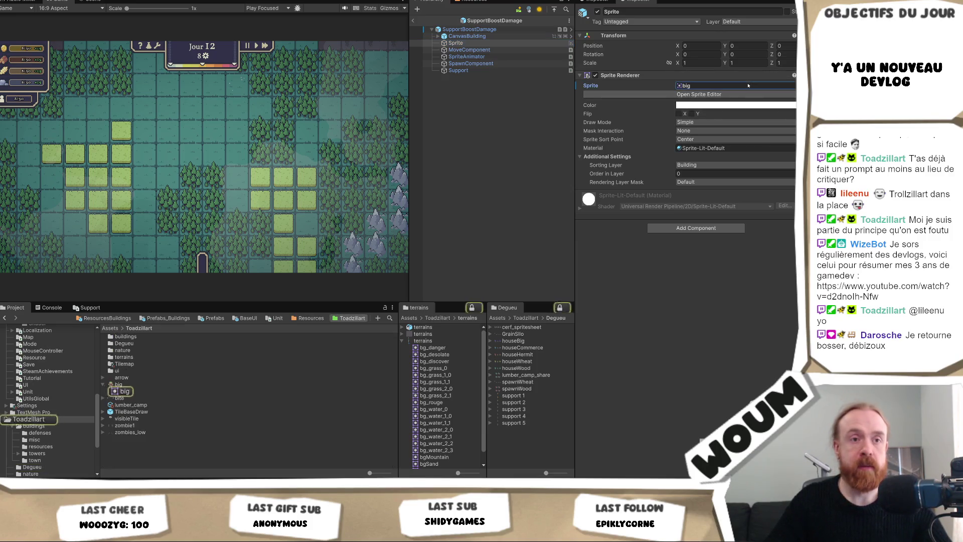
{"action": "key", "text": "ctrl+v"}
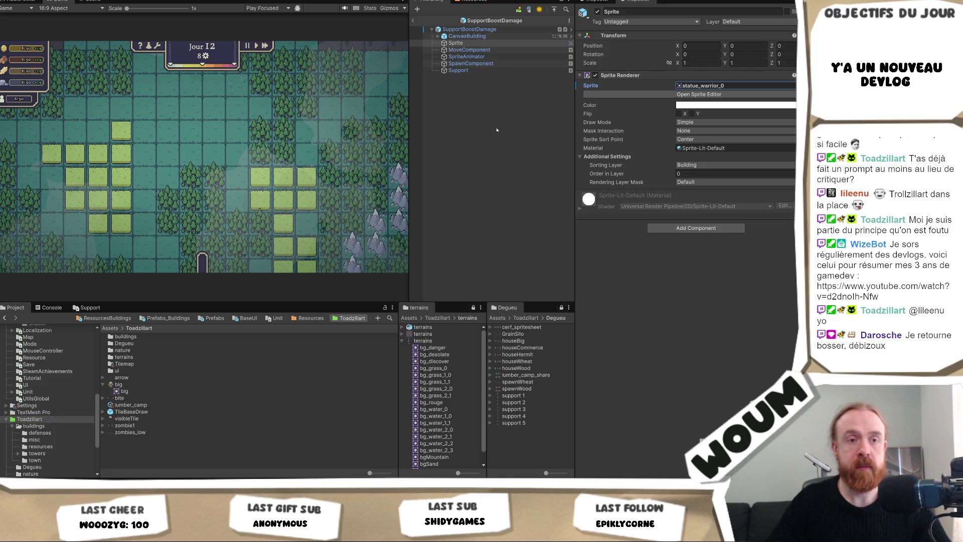
{"action": "left_click", "coordinate": [519, 119]}
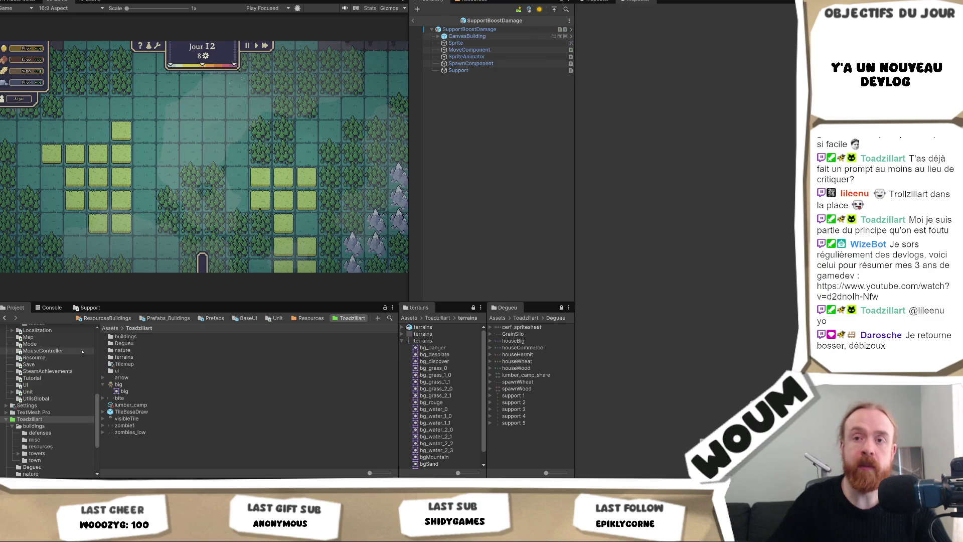
Step: Show the Assets/Resources/ResourcesBuildings folder with its Defense, GrainSilo and House building prefabs
{"action": "left_click", "coordinate": [124, 319]}
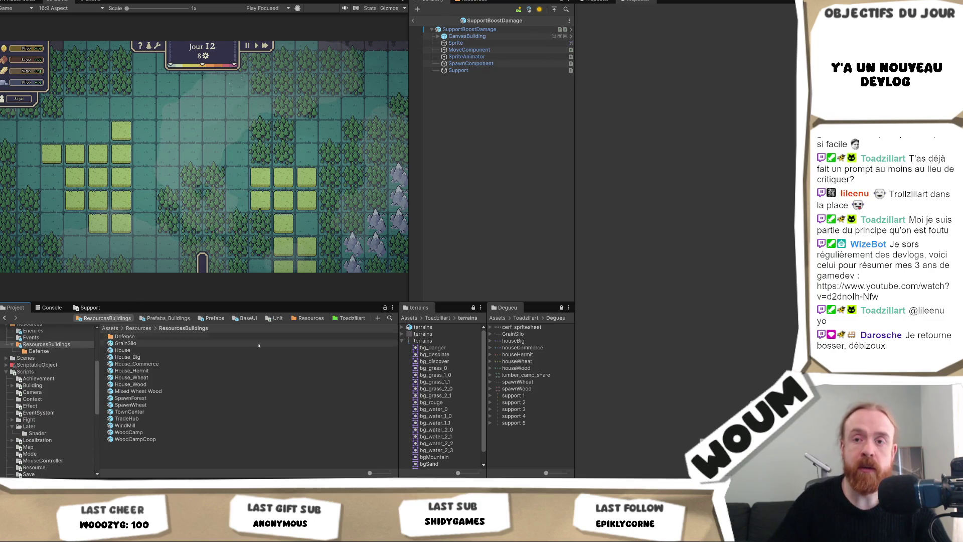
Step: Open the SupportBuildingChangeTargetRndBoostDmg prefab from the Defense folder for editing
{"action": "double_click", "coordinate": [163, 339]}
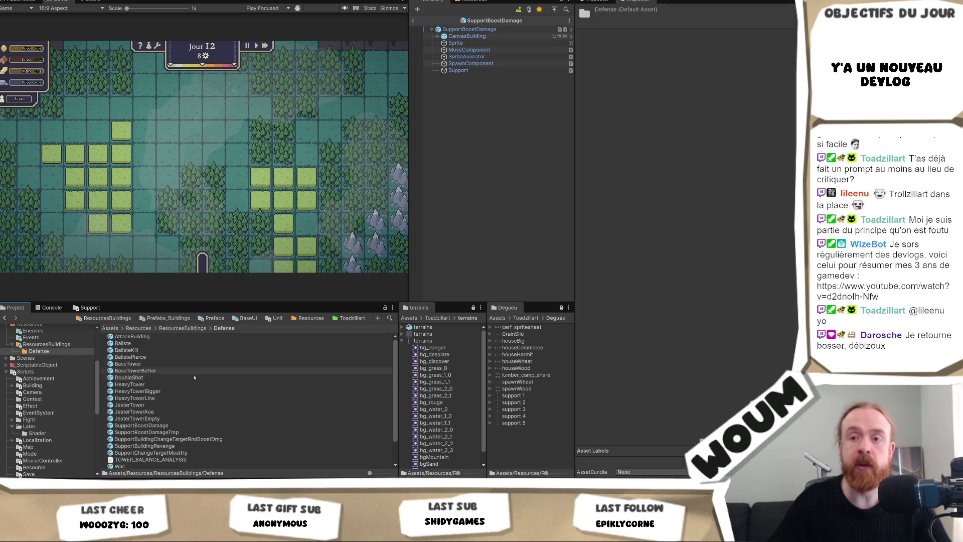
{"action": "double_click", "coordinate": [181, 432]}
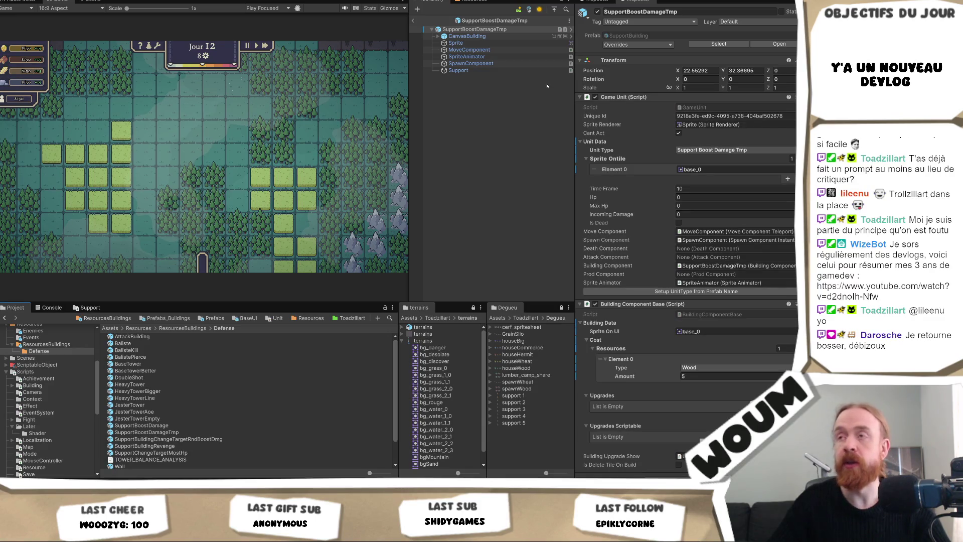
{"action": "left_click", "coordinate": [198, 440]}
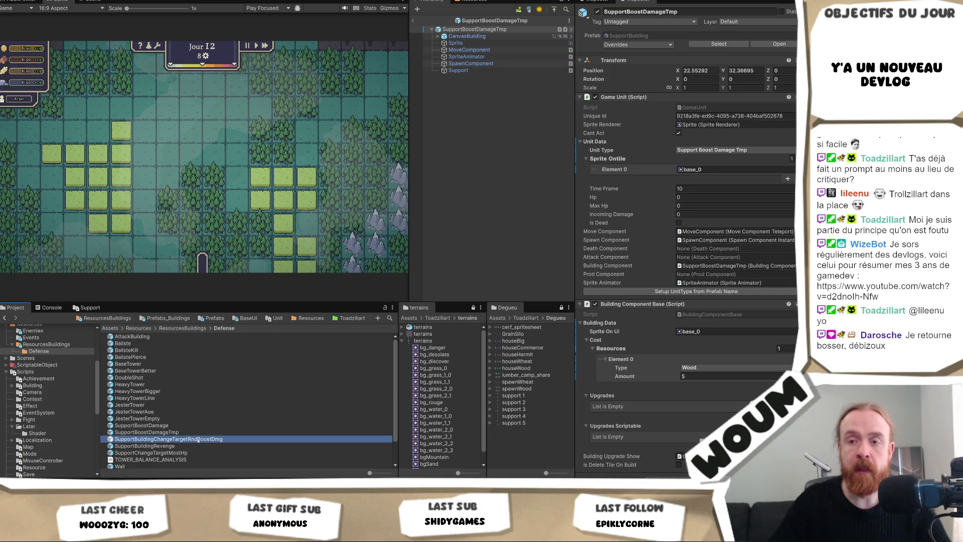
{"action": "double_click", "coordinate": [198, 440]}
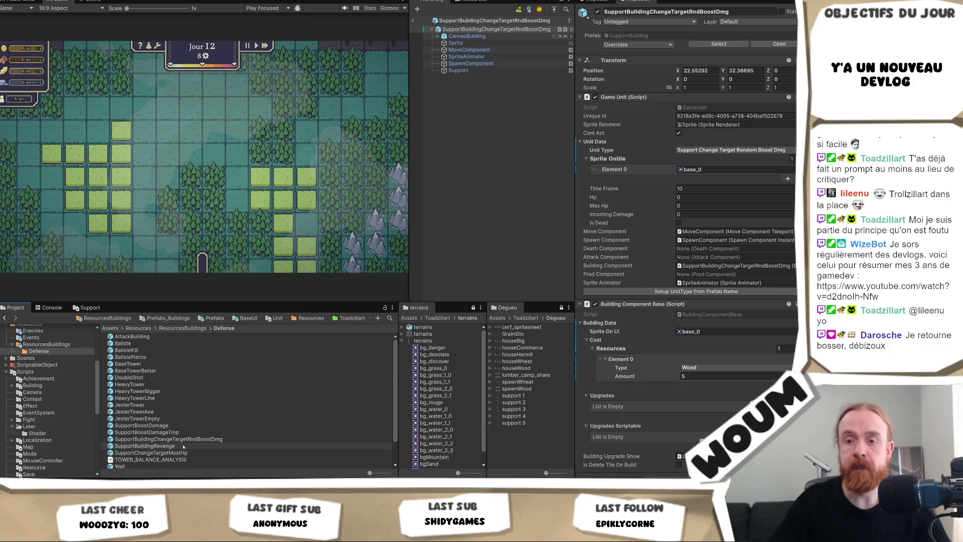
Step: Set its Sprite Ontile Element 0 and Sprite On UI to statue_deer_0
{"action": "left_click", "coordinate": [734, 169]}
{"action": "key", "text": "ctrl+z"}
{"action": "left_click", "coordinate": [734, 169]}
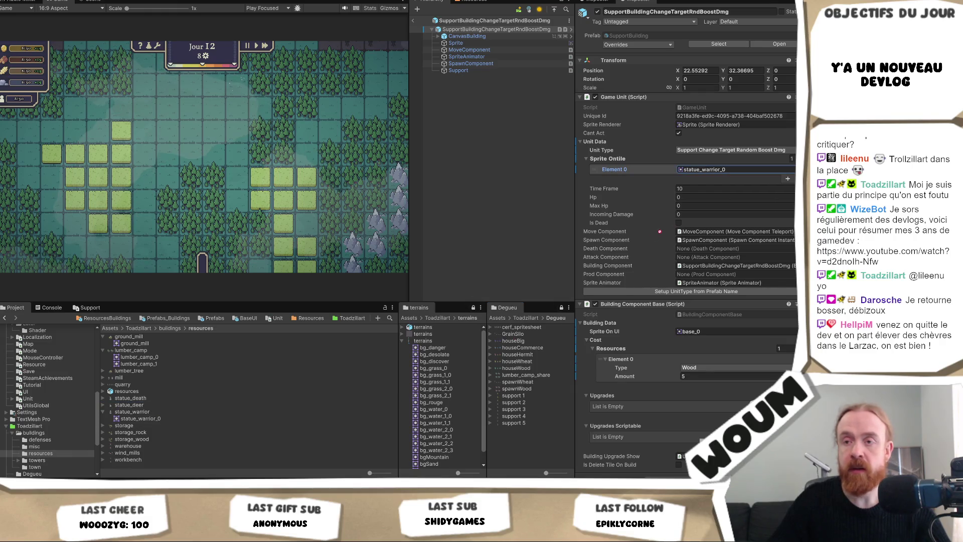
{"action": "key", "text": "ctrl+z"}
{"action": "left_click", "coordinate": [687, 331]}
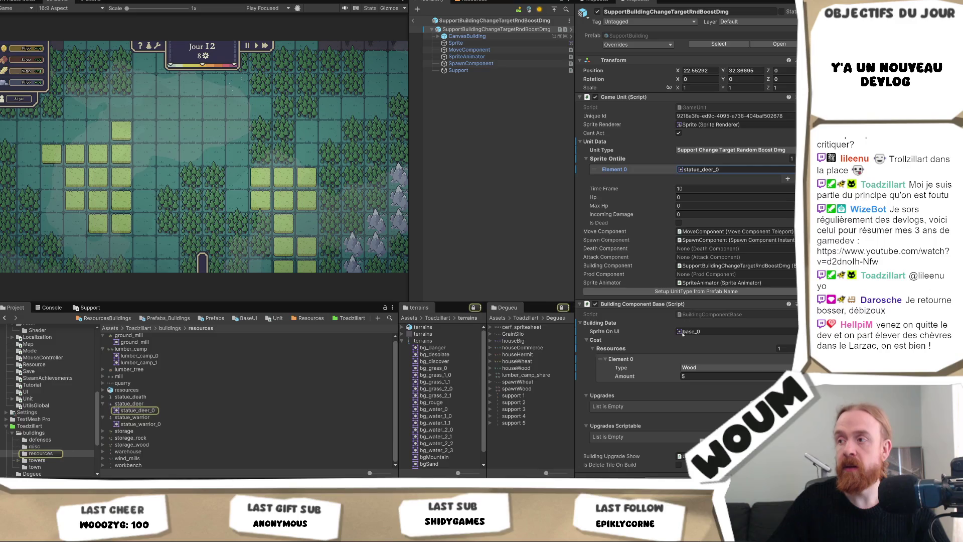
{"action": "key", "text": "ctrl+v"}
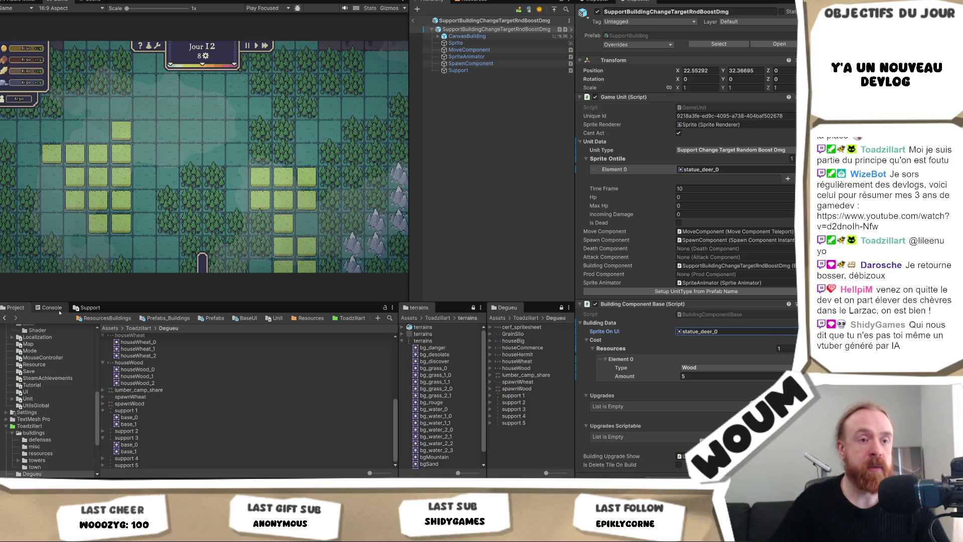
Step: Return to the ResourcesBuildings Defense prefabs folder in the Project window
{"action": "left_click", "coordinate": [87, 308]}
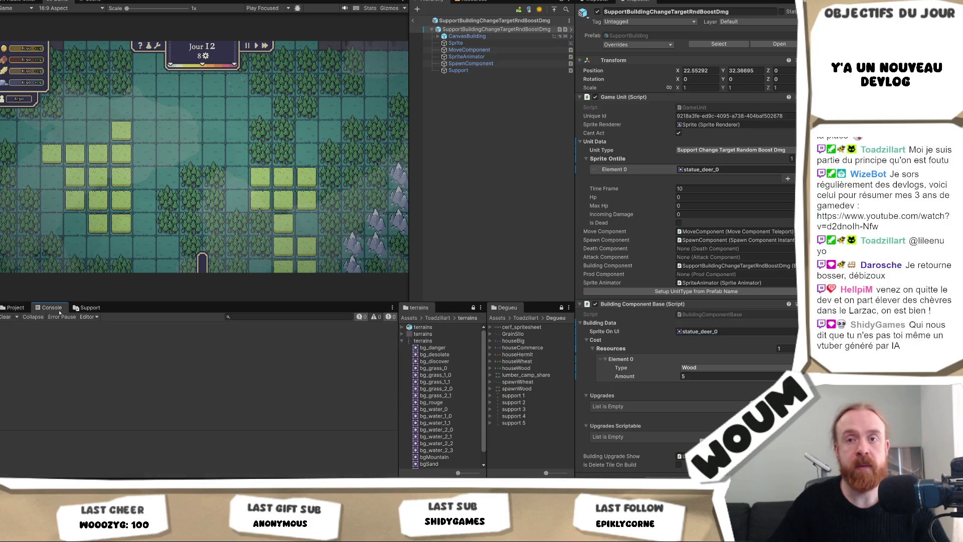
{"action": "left_click", "coordinate": [25, 307]}
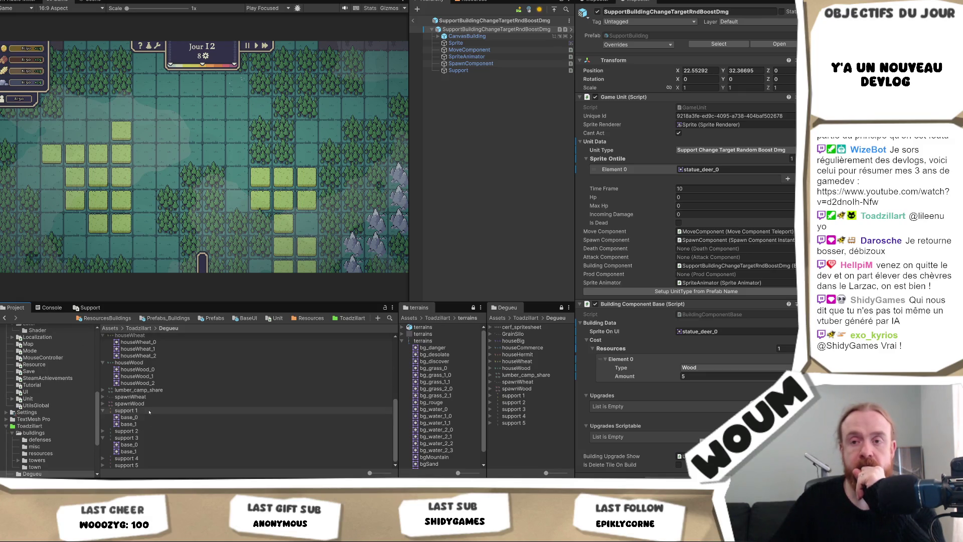
{"action": "left_click", "coordinate": [113, 317]}
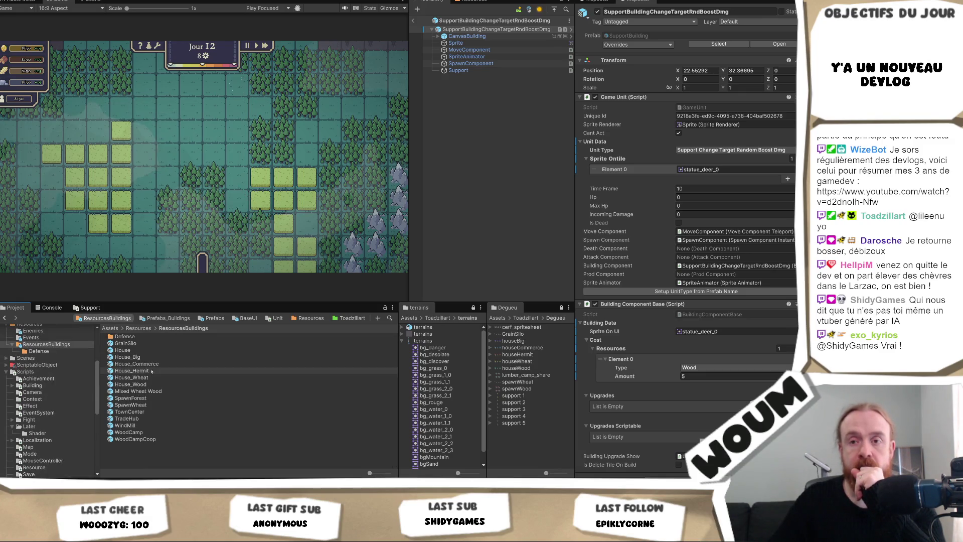
{"action": "double_click", "coordinate": [125, 336]}
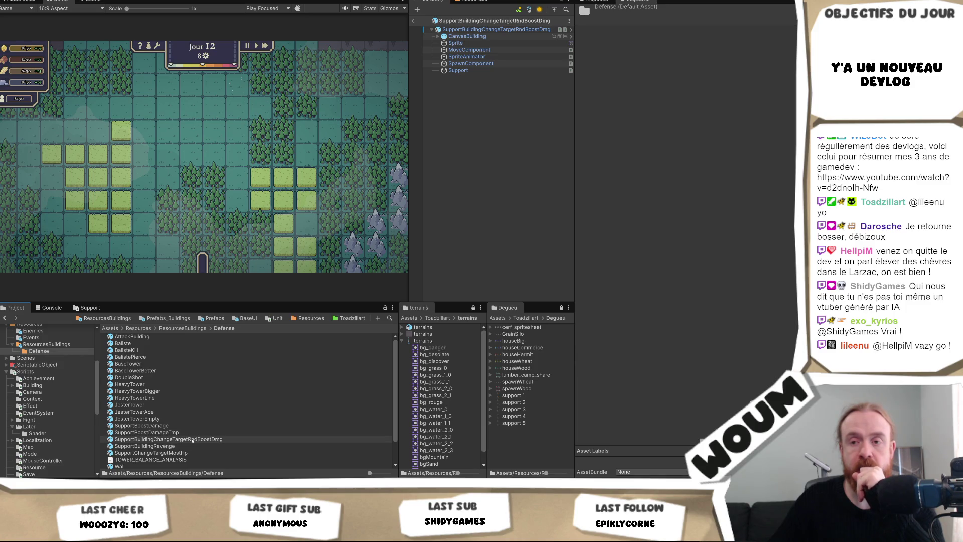
Step: Open the SupportBuildingRevenge prefab and set its tile sprite Element 0 to statue_death_0
{"action": "left_click", "coordinate": [192, 434]}
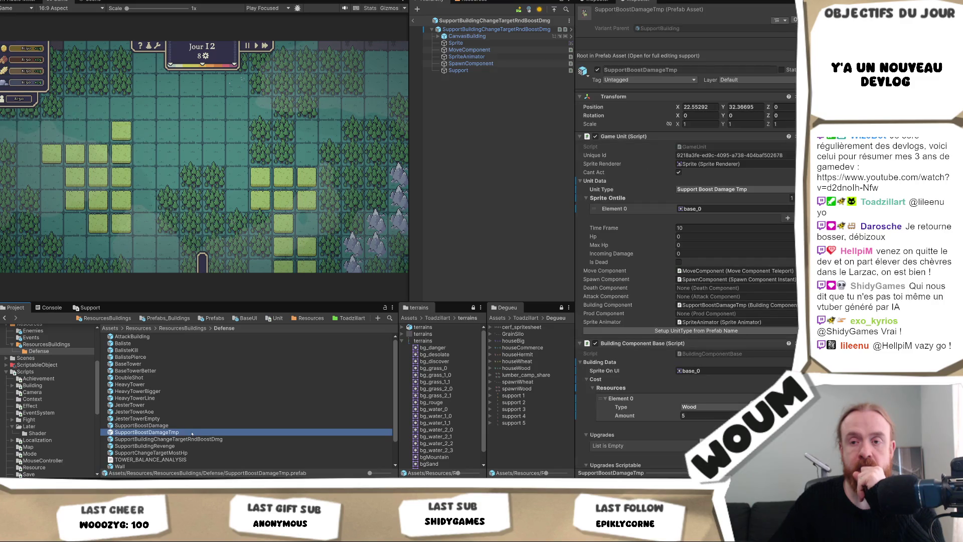
{"action": "double_click", "coordinate": [176, 446]}
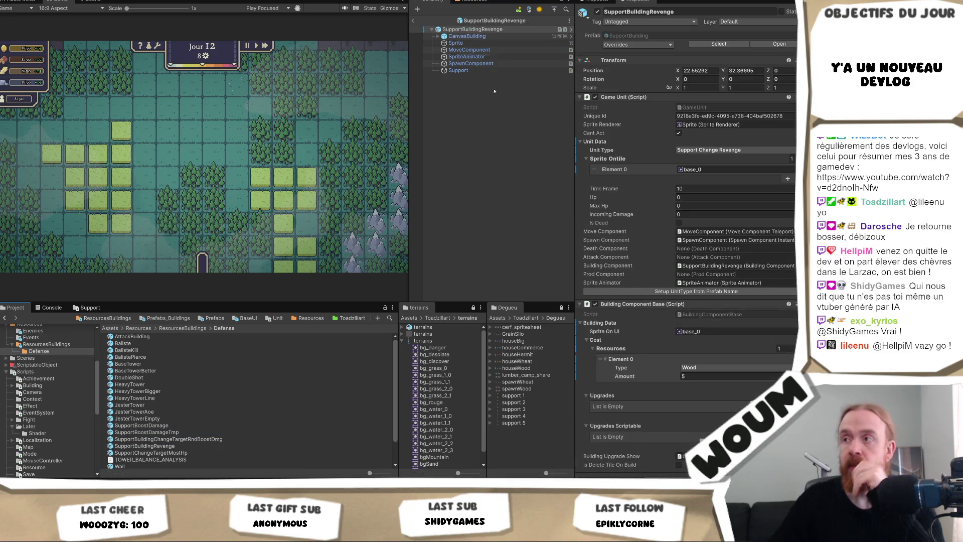
{"action": "left_click", "coordinate": [786, 171]}
{"action": "key", "text": "ctrl+v"}
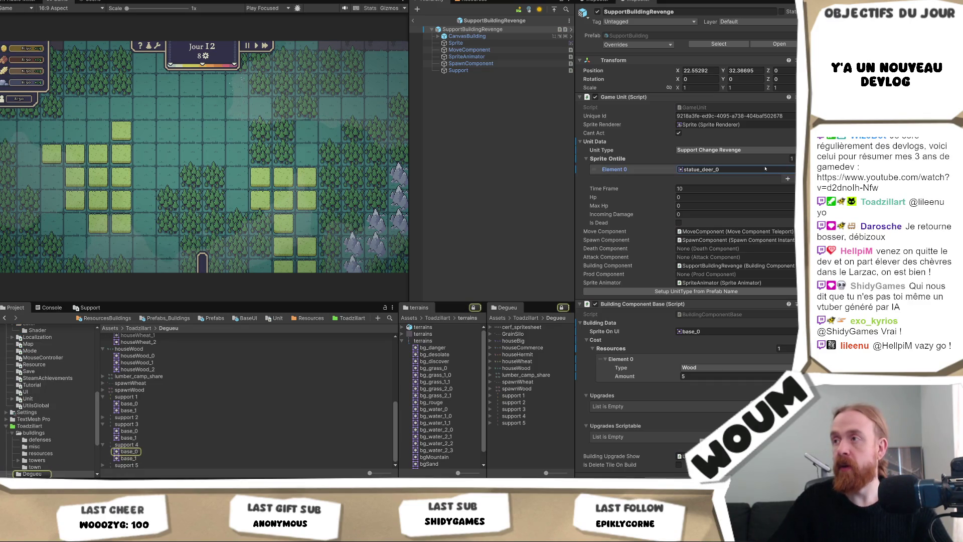
{"action": "left_click", "coordinate": [765, 169]}
{"action": "mouse_move", "coordinate": [140, 396]}
{"action": "left_mouse_down"}
{"action": "mouse_move", "coordinate": [697, 159]}
{"action": "mouse_move", "coordinate": [712, 170]}
{"action": "left_mouse_up"}
{"action": "left_click", "coordinate": [714, 170]}
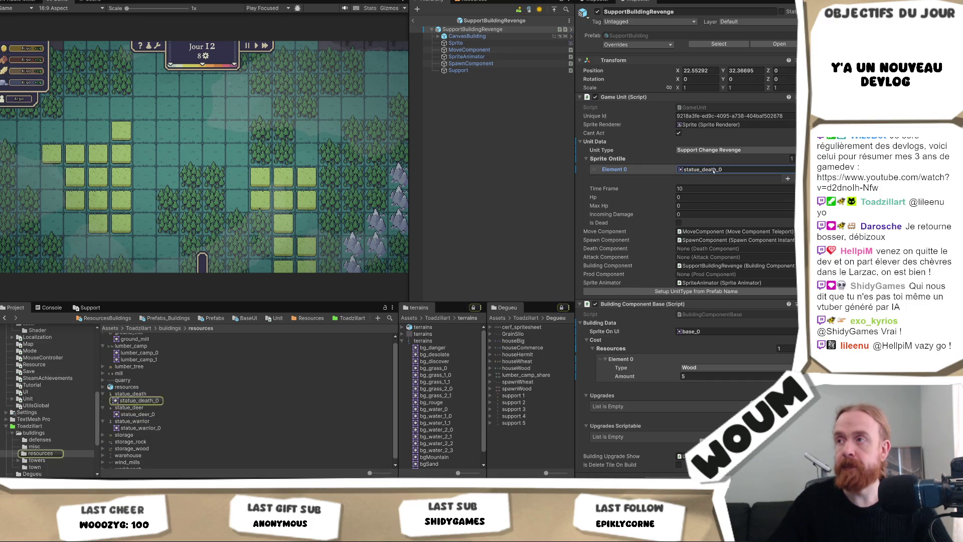
Step: Check the Sprite child's zombie1 sprite, clear the selection and return to the scene
{"action": "left_click", "coordinate": [456, 43]}
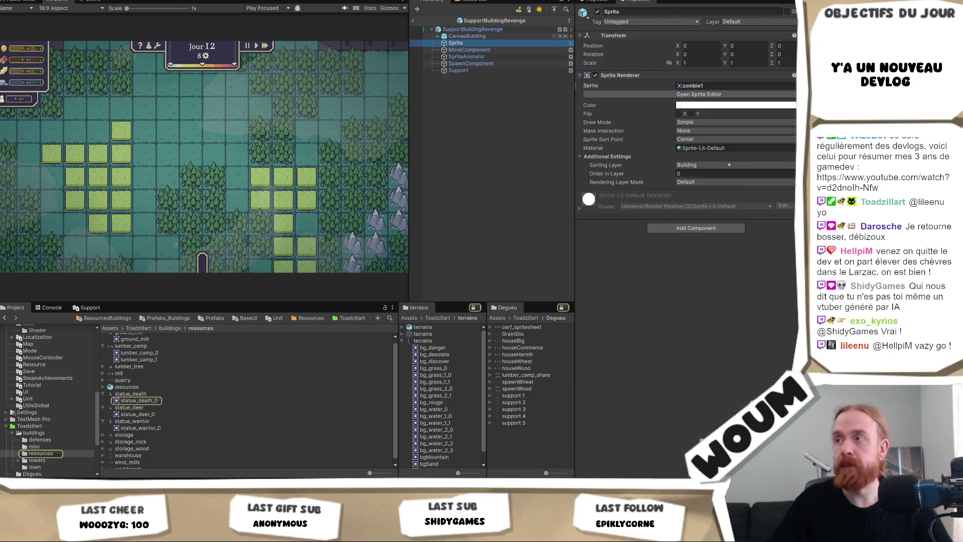
{"action": "left_click", "coordinate": [703, 85]}
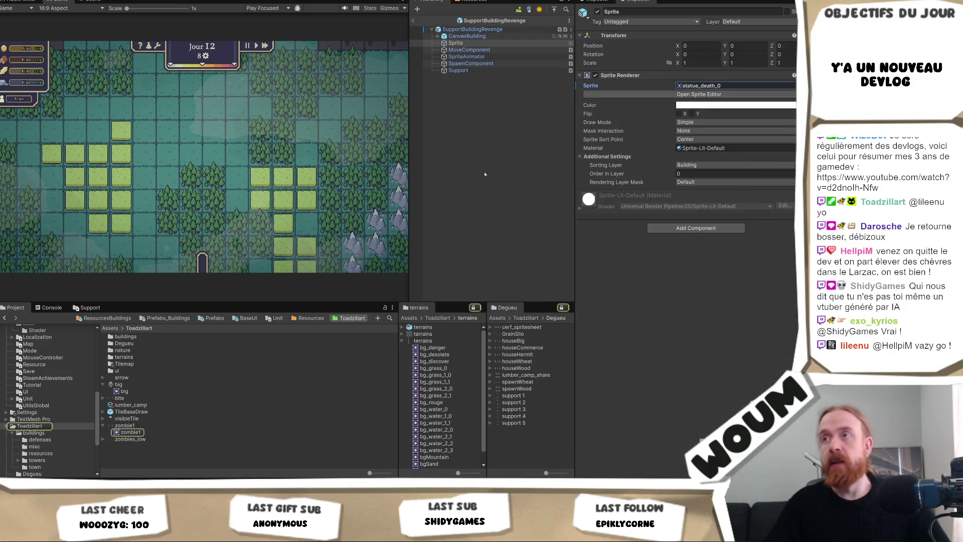
{"action": "left_click", "coordinate": [497, 164]}
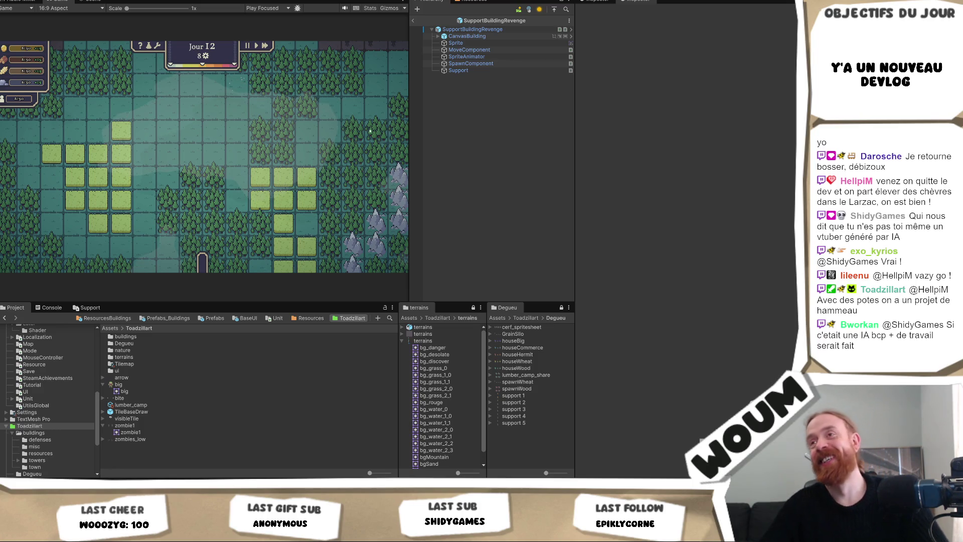
{"action": "left_click", "coordinate": [413, 21]}
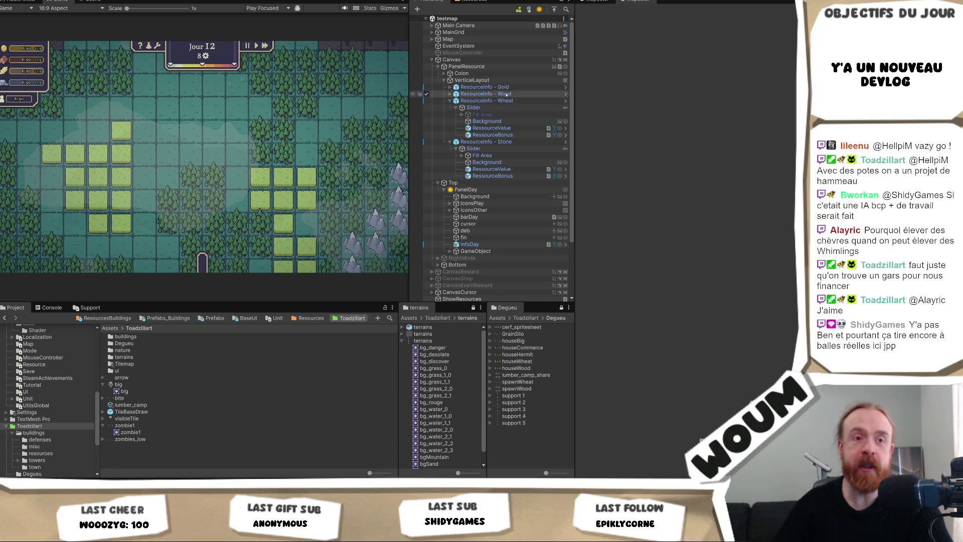
Step: Inspect the Rect Transform of the ResourceInfo - Wood and ResourceInfo - Wheat panels
{"action": "left_click", "coordinate": [506, 95]}
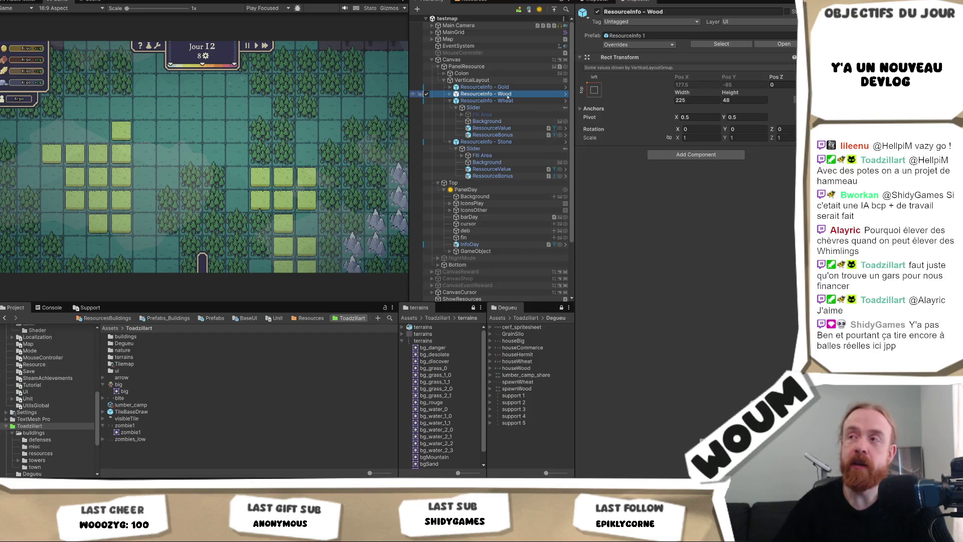
{"action": "left_click", "coordinate": [502, 102]}
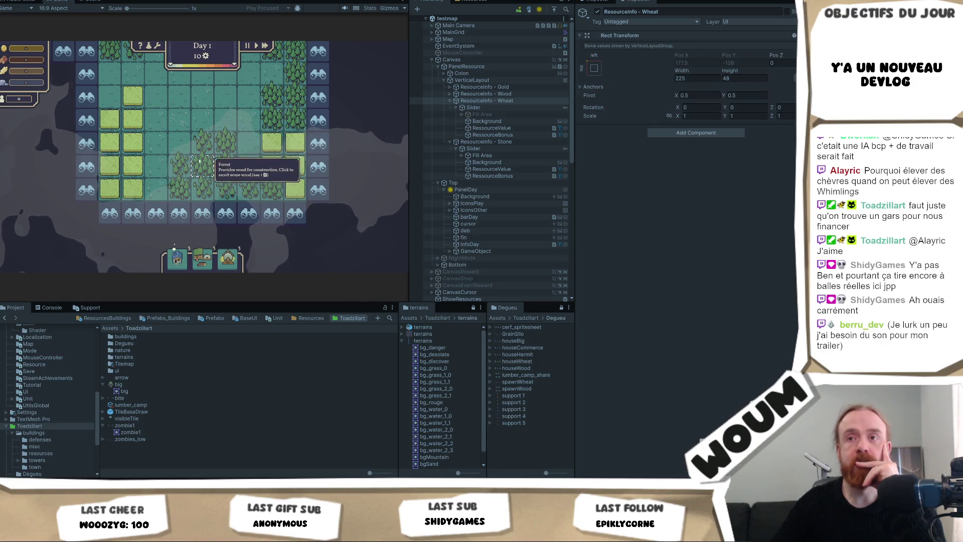
Step: Harvest wood three times from a forest tile in the running game
{"action": "scroll", "coordinate": [228, 150], "scroll_direction": "down", "scroll_amount": 2}
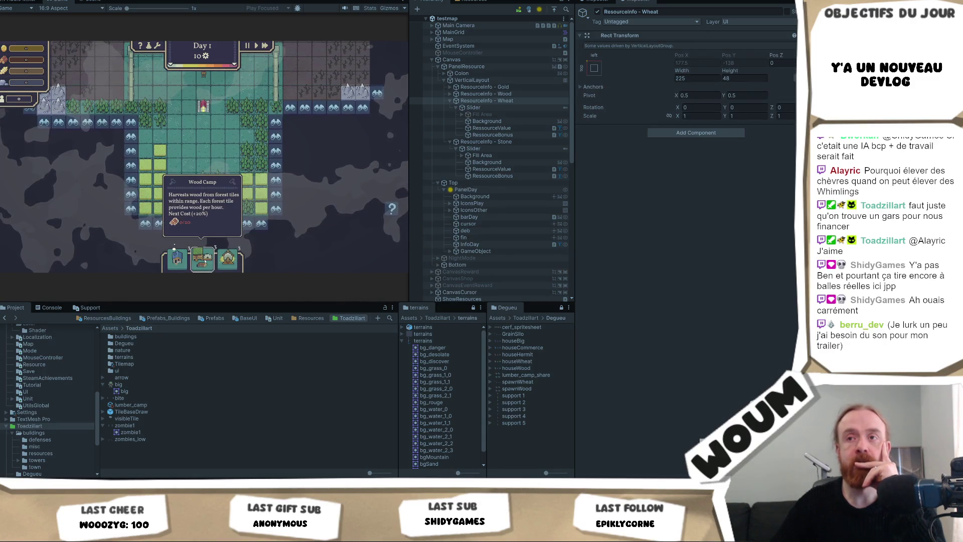
{"action": "mouse_move", "coordinate": [216, 262]}
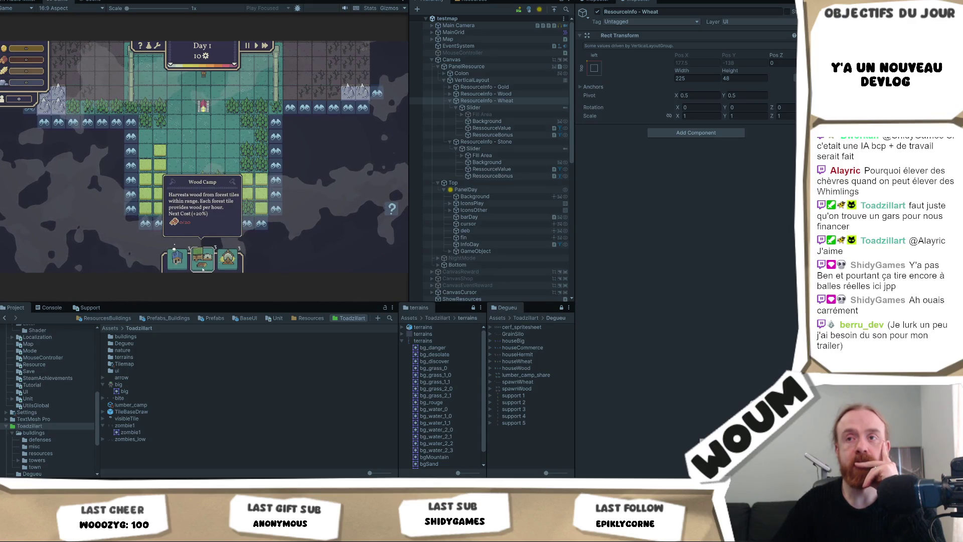
{"action": "mouse_move", "coordinate": [175, 262]}
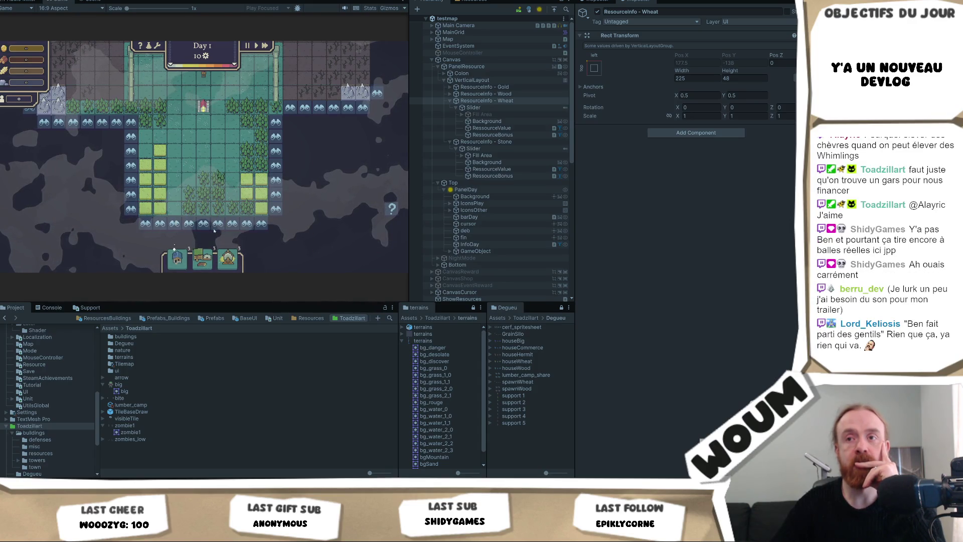
{"action": "left_click", "coordinate": [207, 206]}
{"action": "left_click", "coordinate": [208, 206]}
{"action": "left_click", "coordinate": [208, 206]}
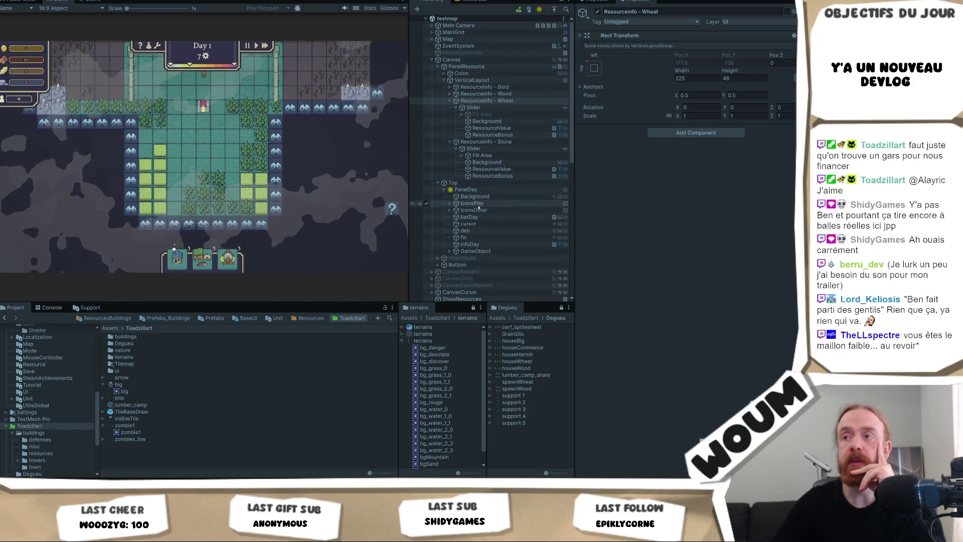
Step: Deactivate both deb and fin under PanelDay, then relaunch the game with Ctrl+P
{"action": "left_click", "coordinate": [476, 237]}
{"action": "left_click", "coordinate": [482, 231], "text": "ctrl"}
{"action": "left_click", "coordinate": [597, 11]}
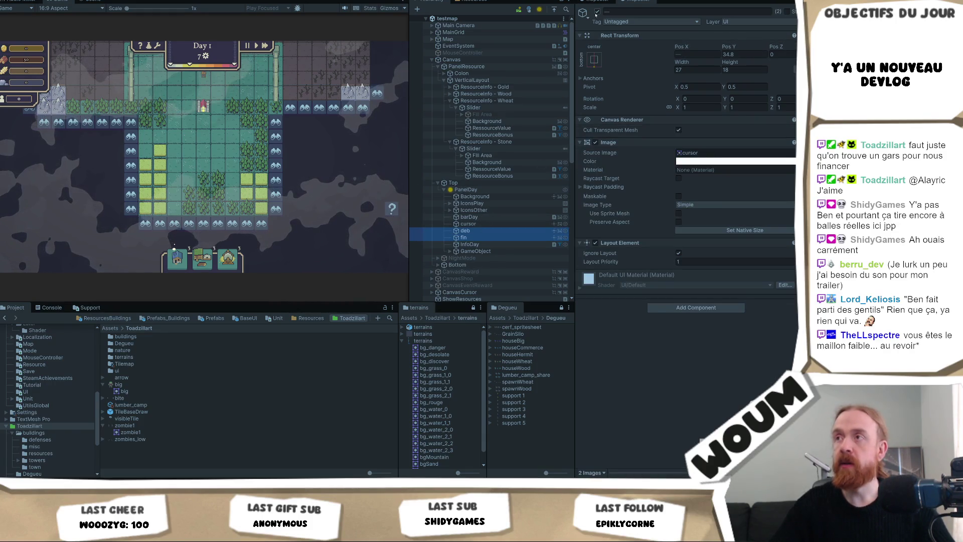
{"action": "left_click", "coordinate": [482, 230]}
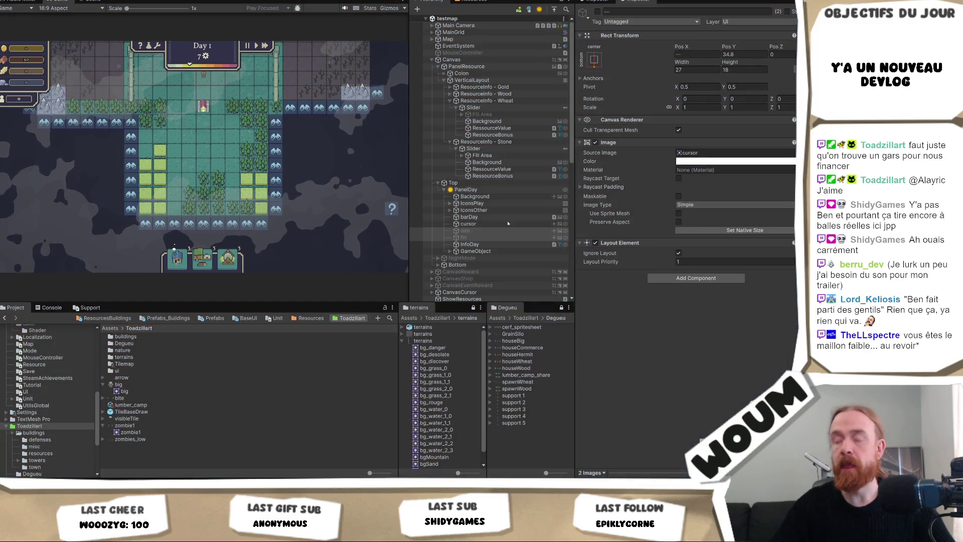
{"action": "key", "text": "alt+shift+a"}
{"action": "left_click", "coordinate": [490, 237], "text": "ctrl"}
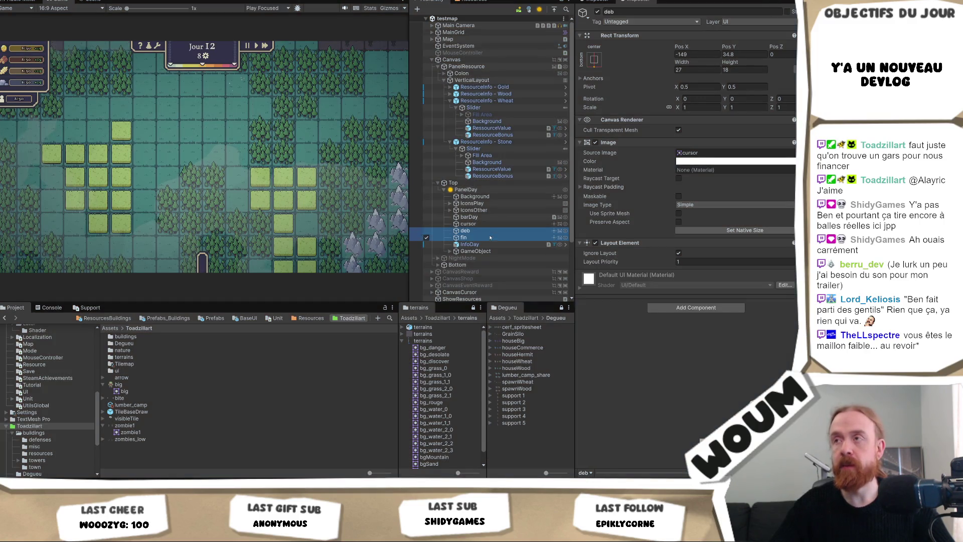
{"action": "left_click", "coordinate": [597, 11]}
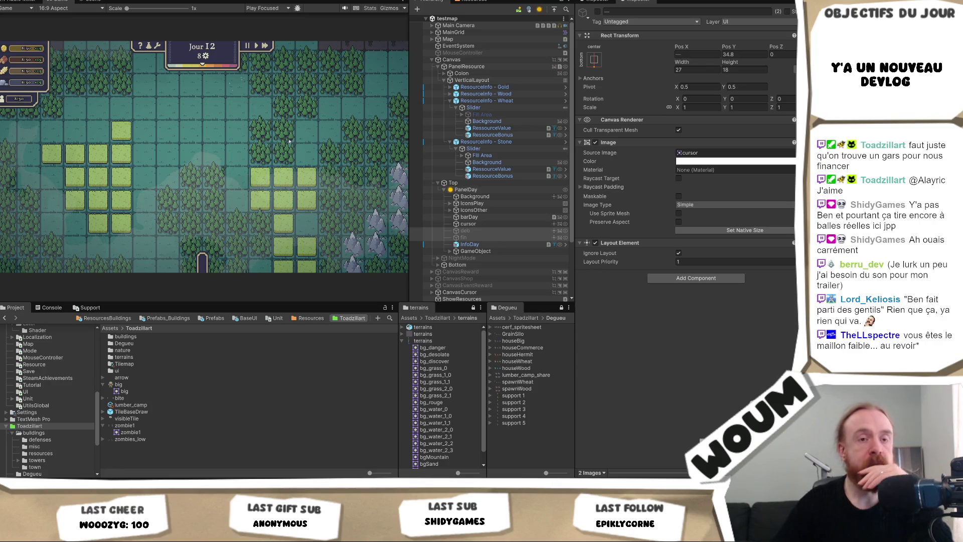
{"action": "key", "text": "ctrl+p"}
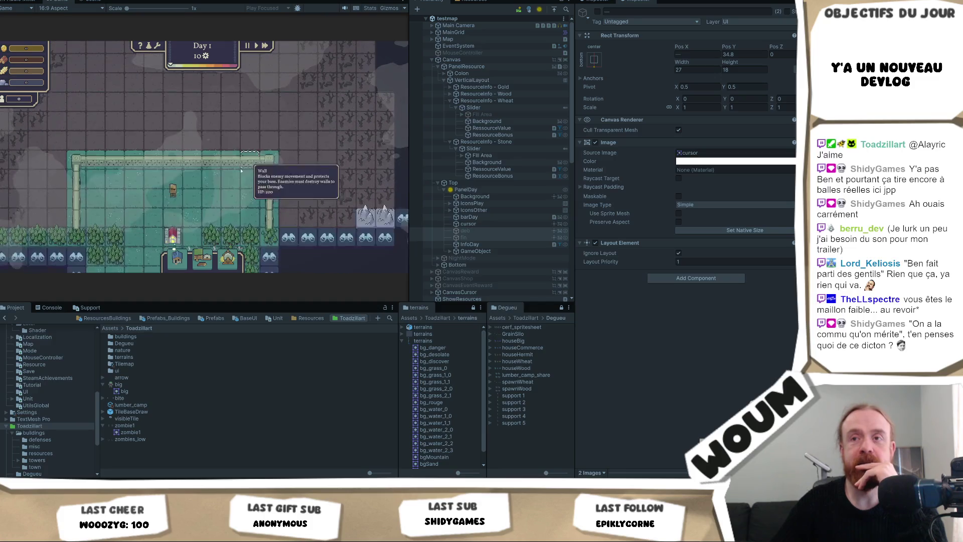
{"action": "mouse_move", "coordinate": [178, 181]}
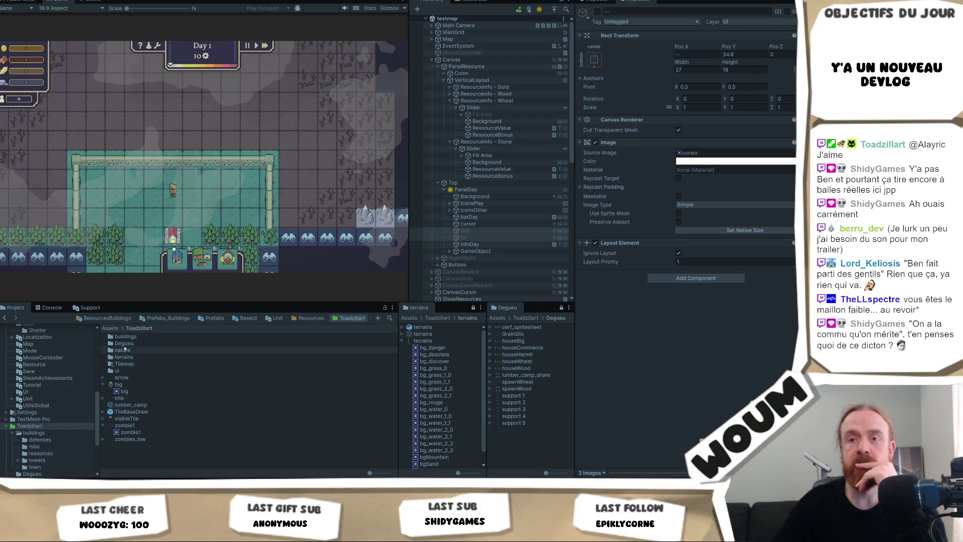
Step: Navigate to the buildings > towers art folder and view balise_tueuse's import settings
{"action": "double_click", "coordinate": [126, 336]}
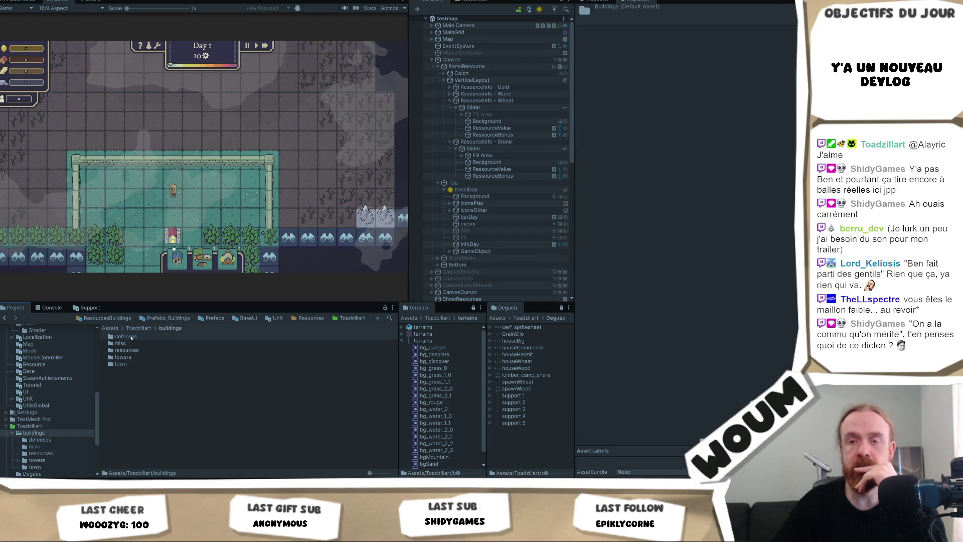
{"action": "double_click", "coordinate": [129, 336]}
{"action": "key", "text": "BackSpace"}
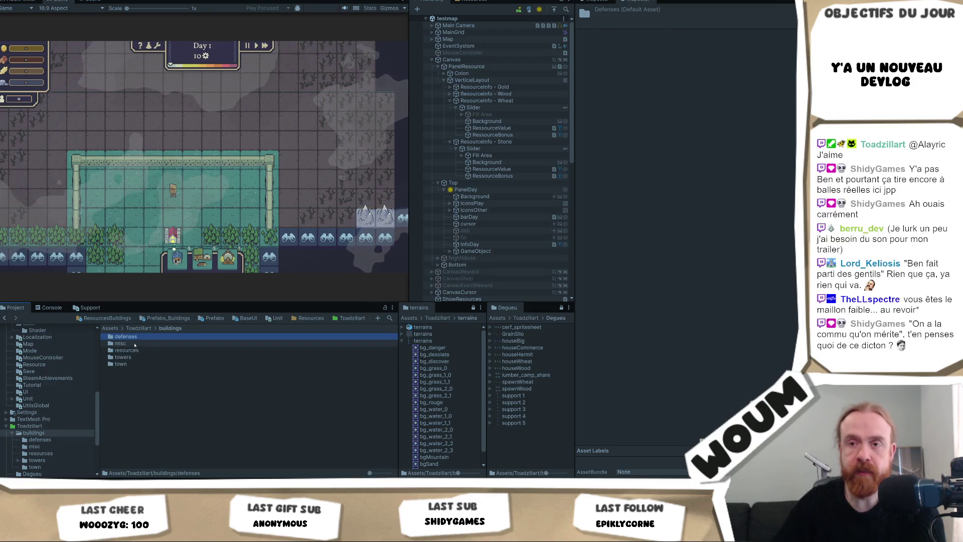
{"action": "double_click", "coordinate": [131, 357]}
{"action": "left_click", "coordinate": [134, 344]}
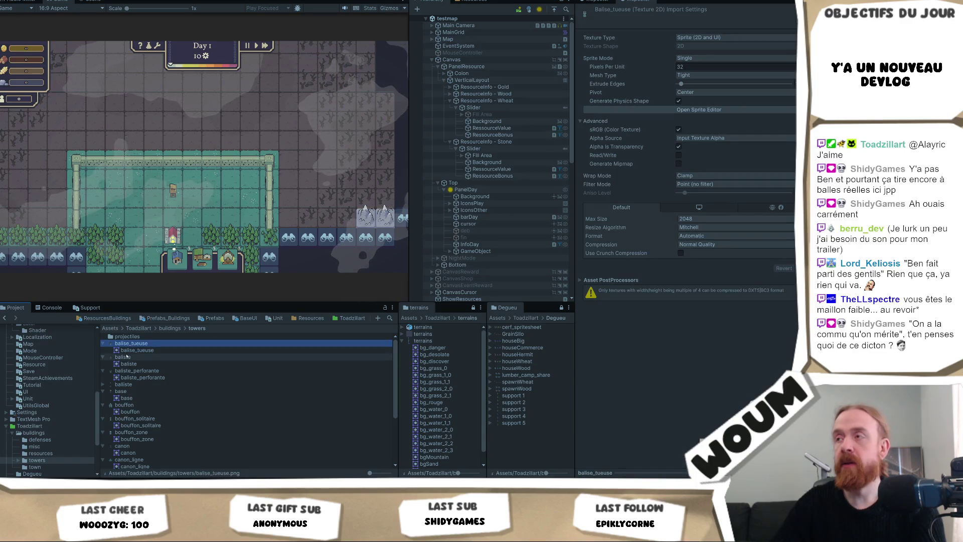
Step: Collapse the twelve tower sprite entries from balise_tueuse down to sniper
{"action": "left_click", "coordinate": [104, 344]}
{"action": "left_click", "coordinate": [104, 350]}
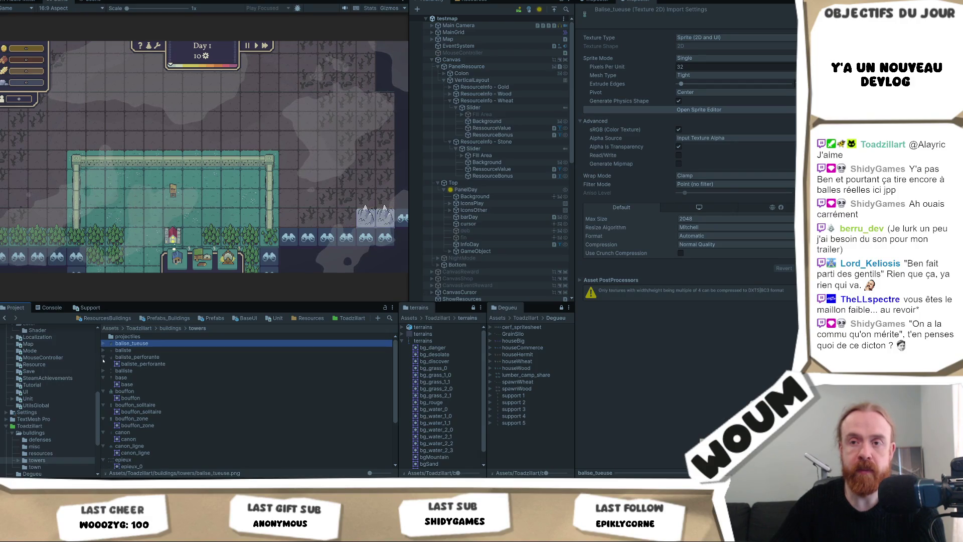
{"action": "left_click", "coordinate": [103, 358]}
{"action": "left_click", "coordinate": [104, 371]}
{"action": "left_click", "coordinate": [104, 377]}
{"action": "left_click", "coordinate": [104, 385]}
{"action": "left_click", "coordinate": [103, 392]}
{"action": "left_click", "coordinate": [104, 398]}
{"action": "left_click", "coordinate": [103, 405]}
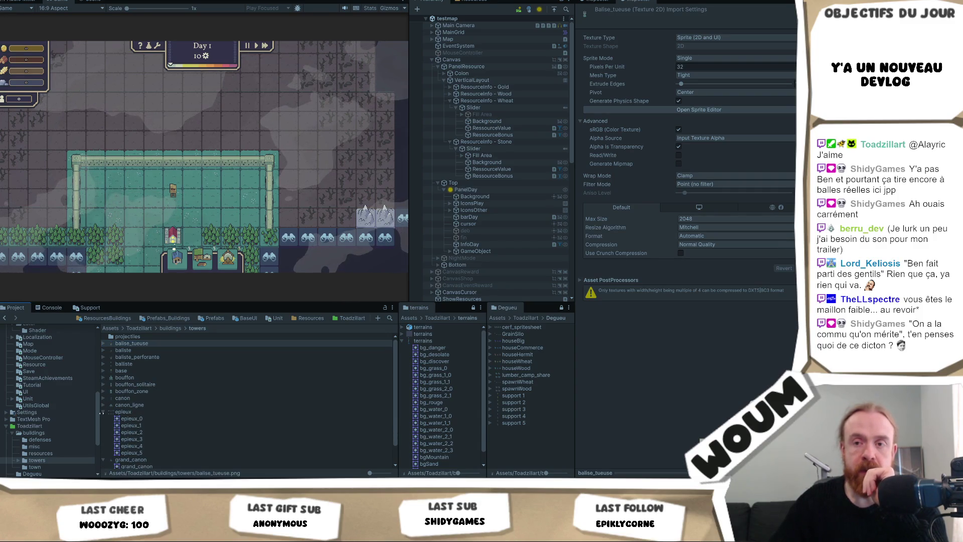
{"action": "left_click", "coordinate": [104, 412]}
{"action": "left_click", "coordinate": [104, 418]}
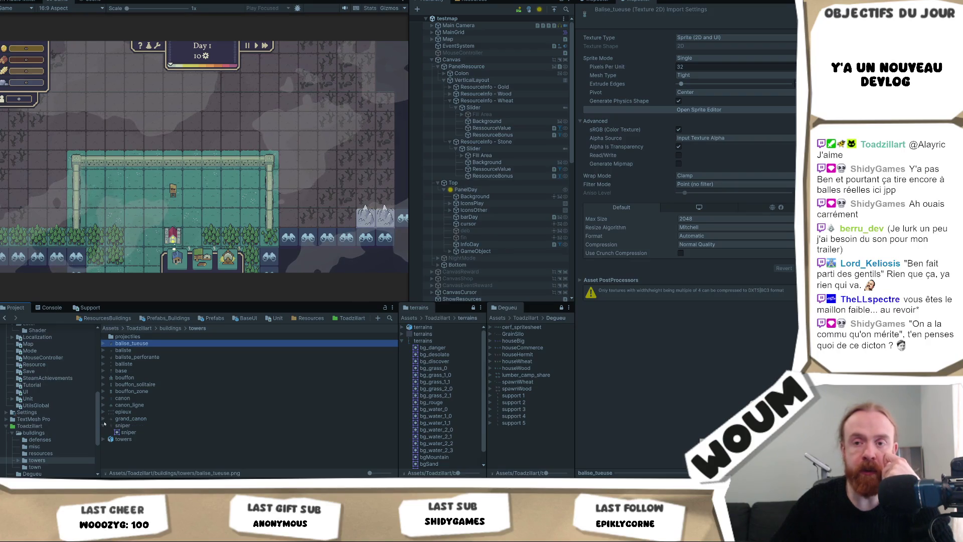
{"action": "left_click", "coordinate": [104, 426]}
Step: Select the tower textures balise_tueuse through sniper and set their Pivot to Bottom
{"action": "left_click", "coordinate": [121, 426]}
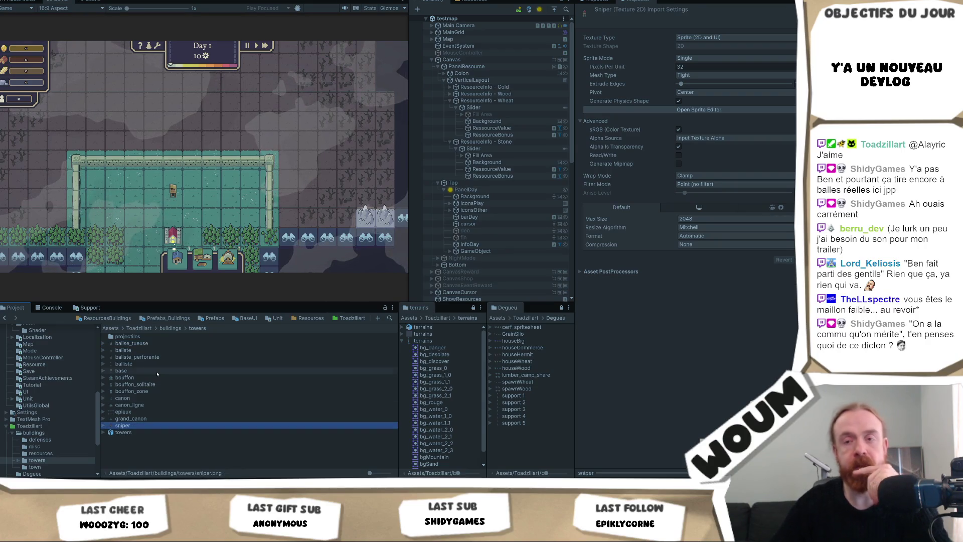
{"action": "left_click", "coordinate": [144, 344], "text": "shift"}
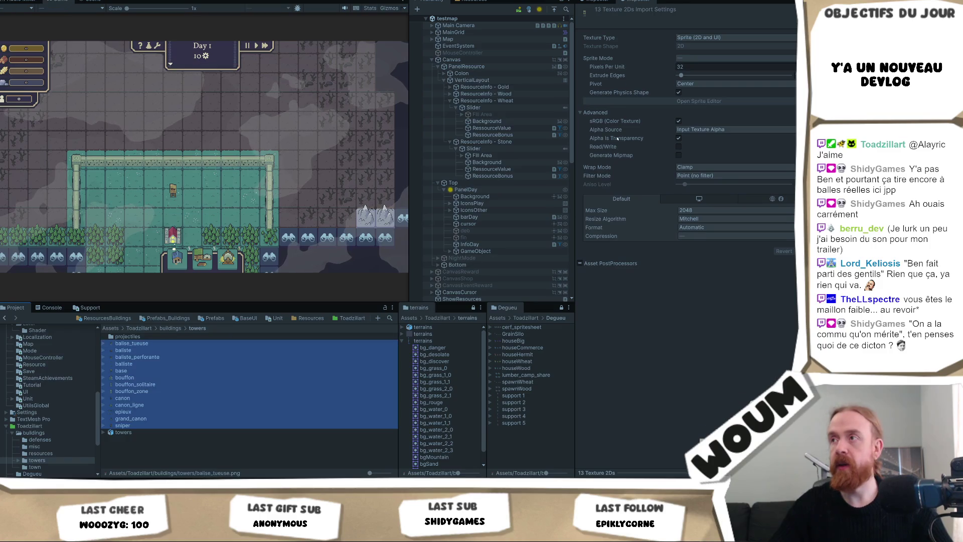
{"action": "left_click", "coordinate": [700, 82]}
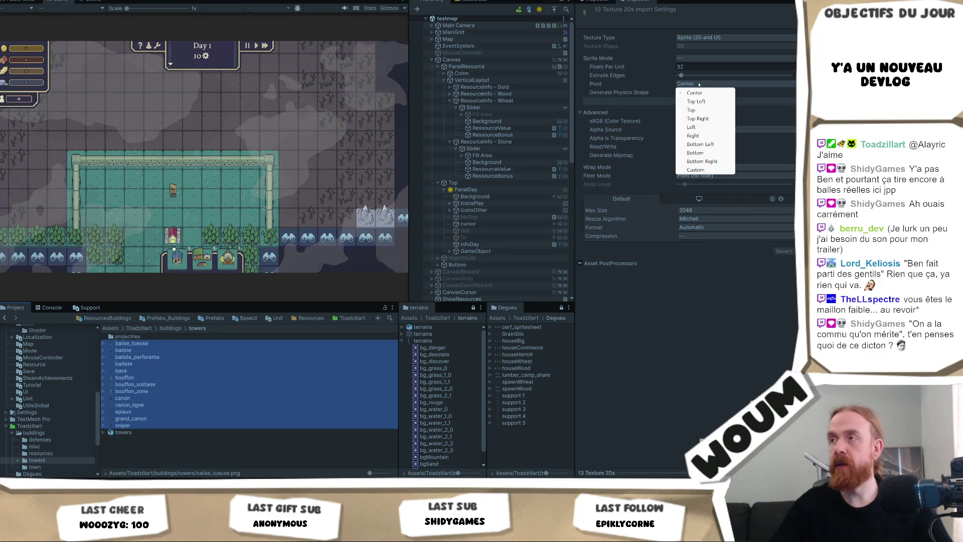
{"action": "left_click", "coordinate": [702, 153]}
Step: Apply the towers' Bottom pivot and open the buildings > resources folder
{"action": "left_click", "coordinate": [805, 251]}
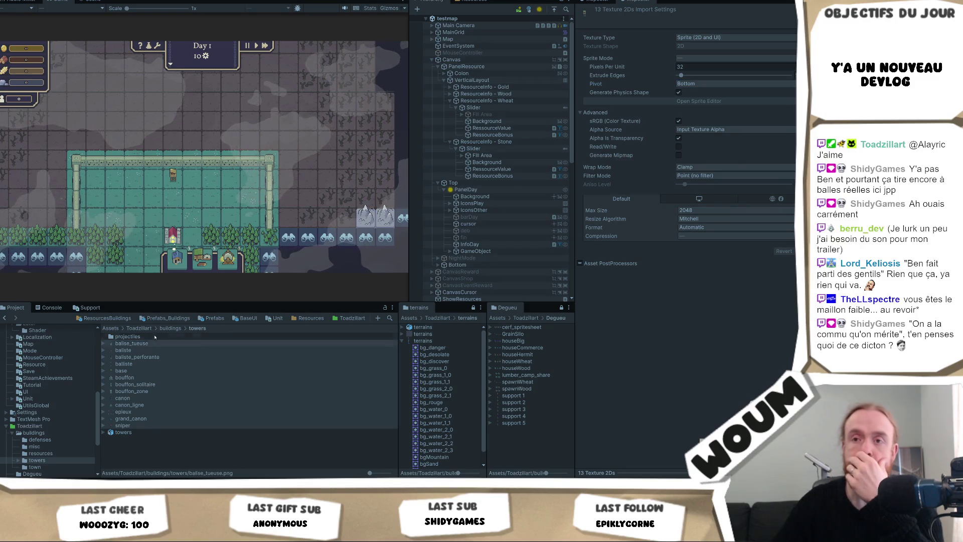
{"action": "left_click", "coordinate": [171, 329]}
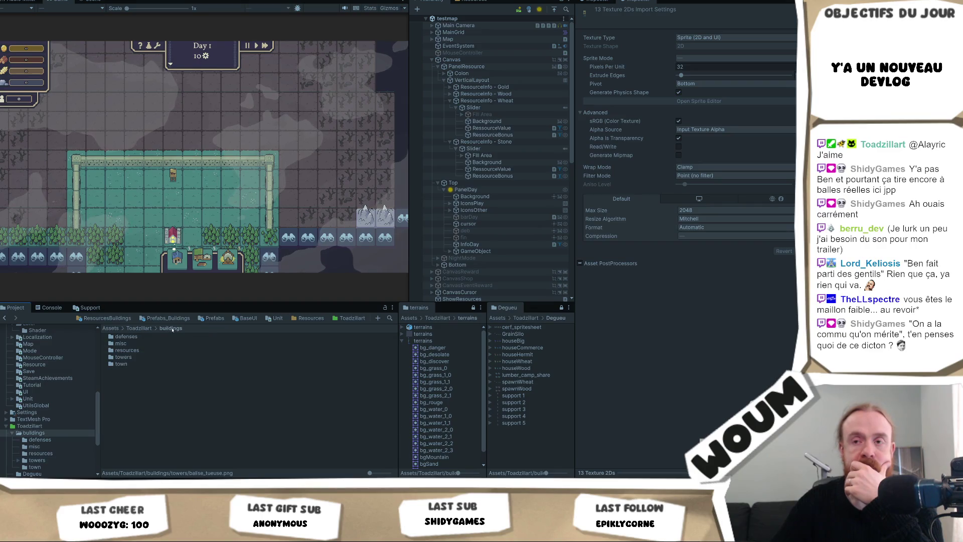
{"action": "double_click", "coordinate": [145, 350]}
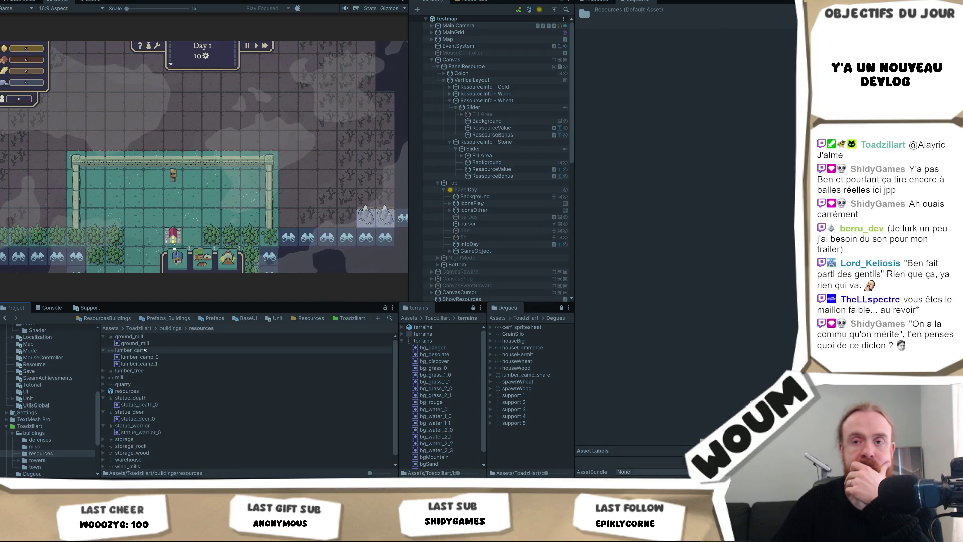
{"action": "left_click", "coordinate": [115, 337]}
{"action": "key", "text": "ctrl+a"}
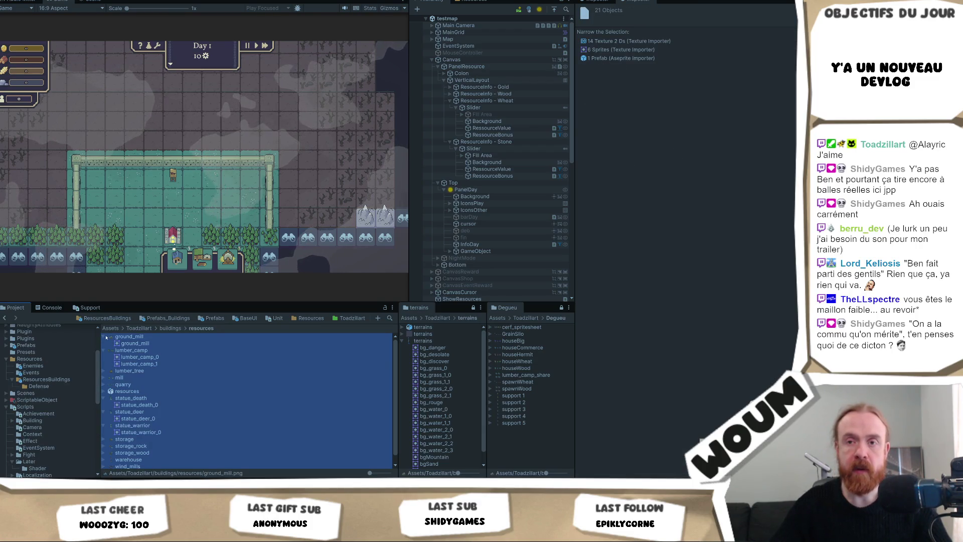
Step: Collapse the ground_mill, lumber_camp and statue entries, then select all resource textures
{"action": "left_click", "coordinate": [105, 336]}
{"action": "left_click", "coordinate": [105, 343]}
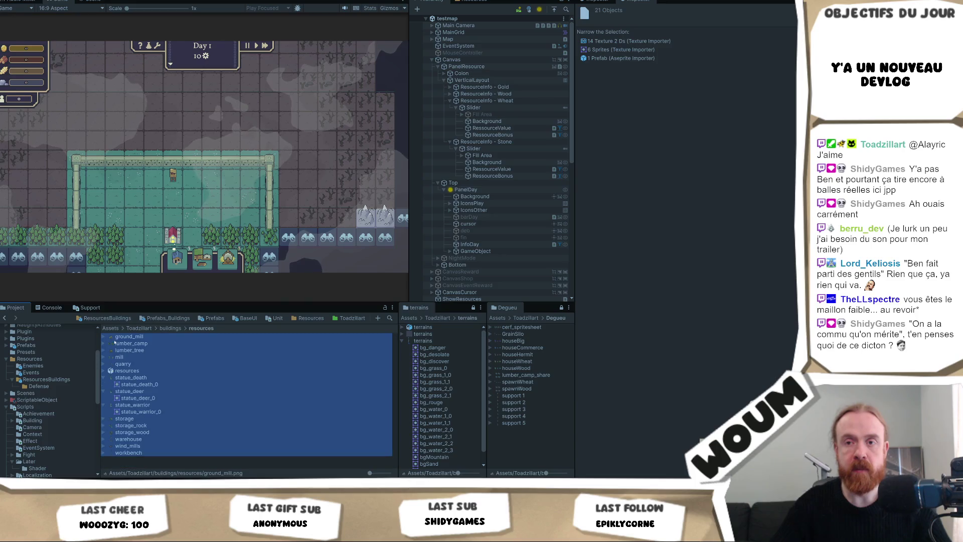
{"action": "left_click", "coordinate": [103, 377]}
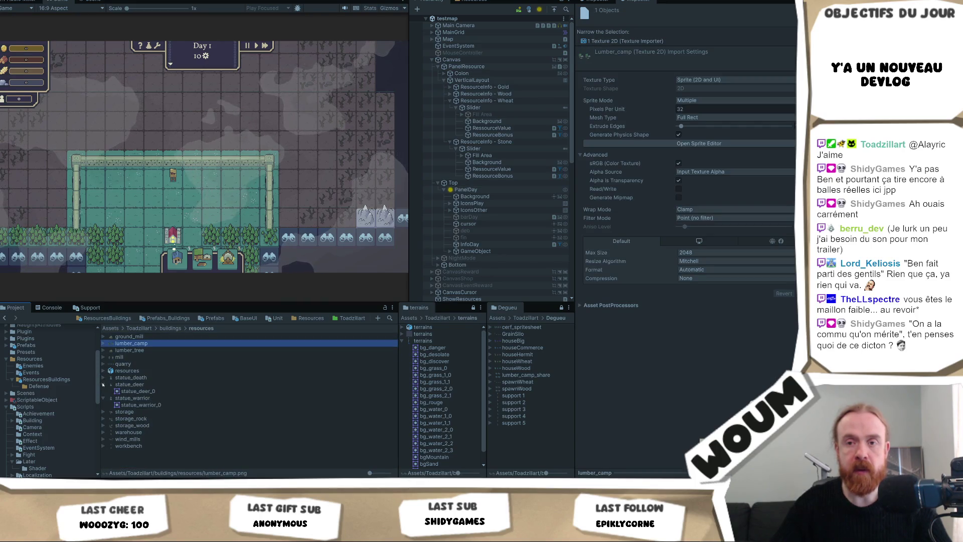
{"action": "left_click", "coordinate": [103, 385]}
{"action": "left_click", "coordinate": [103, 391]}
{"action": "left_click_drag", "start_coordinate": [301, 452], "coordinate": [331, 303]}
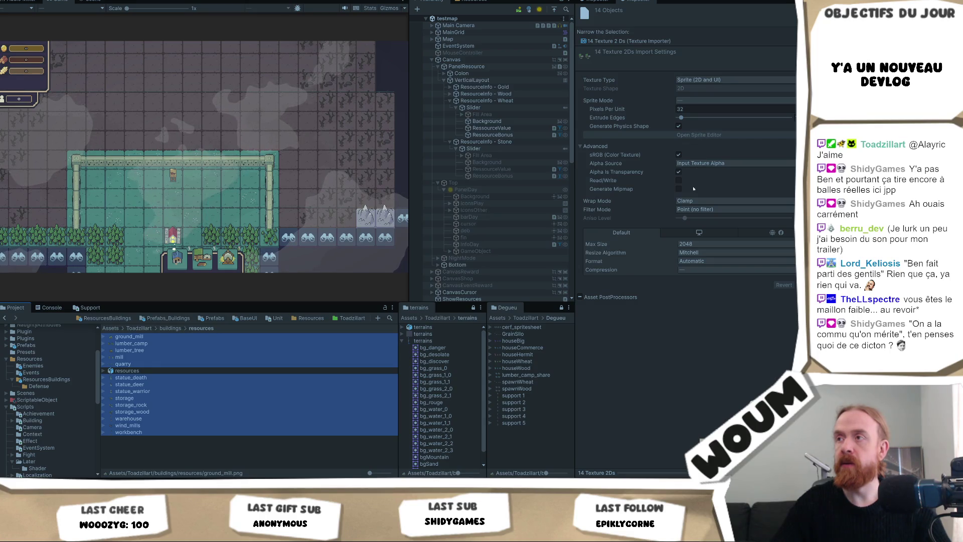
Step: Drop lumber_camp, workbench, quarry, warehouse and wind_mills from the selection, restarting at statue_death
{"action": "left_click", "coordinate": [702, 102]}
{"action": "left_click", "coordinate": [666, 106]}
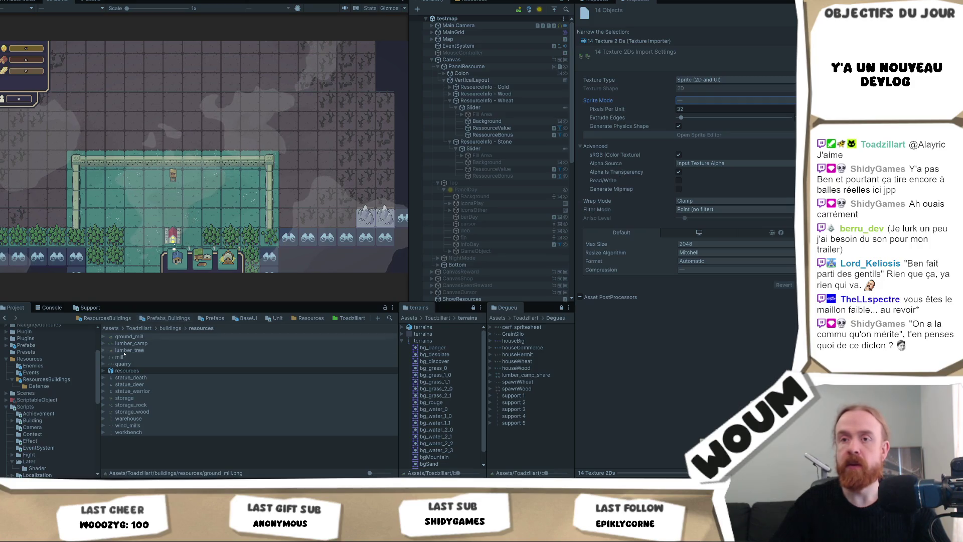
{"action": "left_click", "coordinate": [145, 345], "text": "ctrl"}
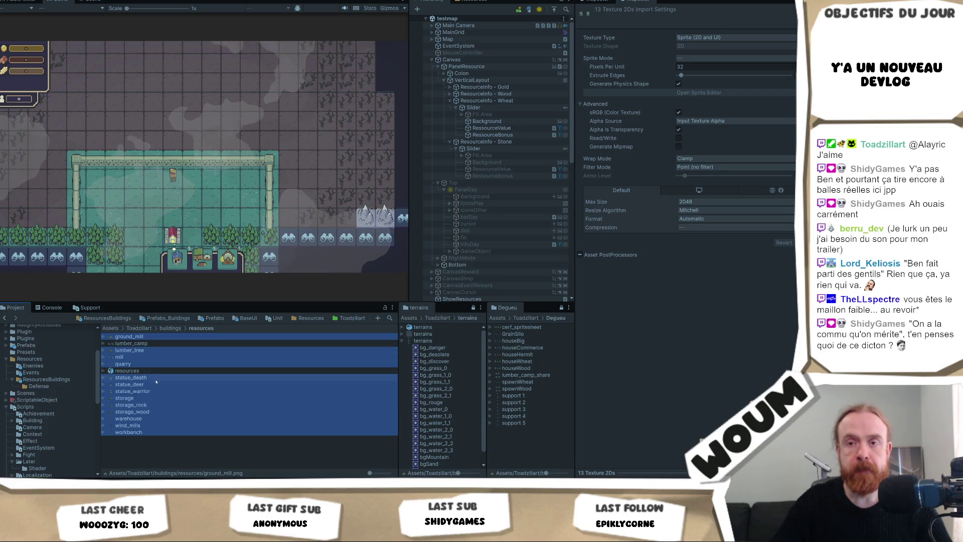
{"action": "left_click", "coordinate": [147, 434], "text": "ctrl"}
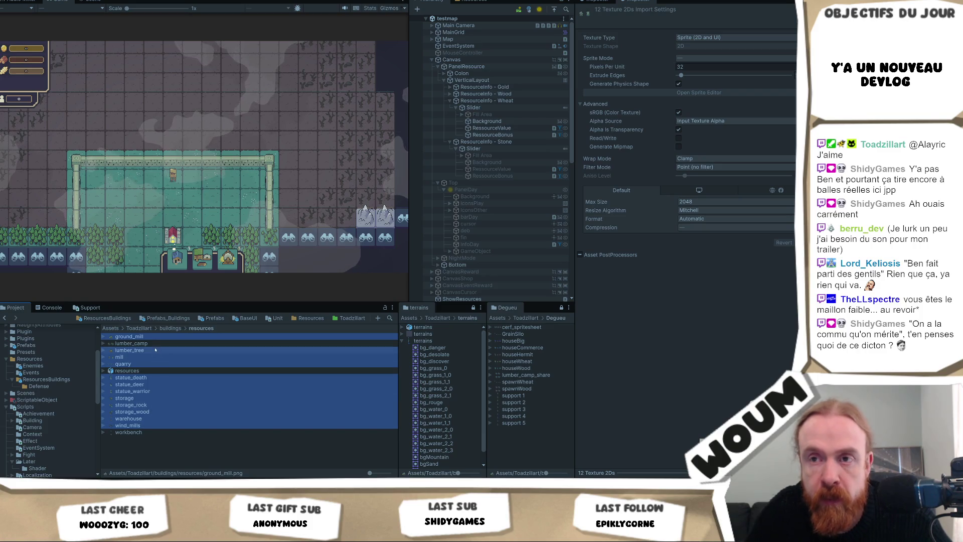
{"action": "left_click", "coordinate": [139, 364], "text": "ctrl"}
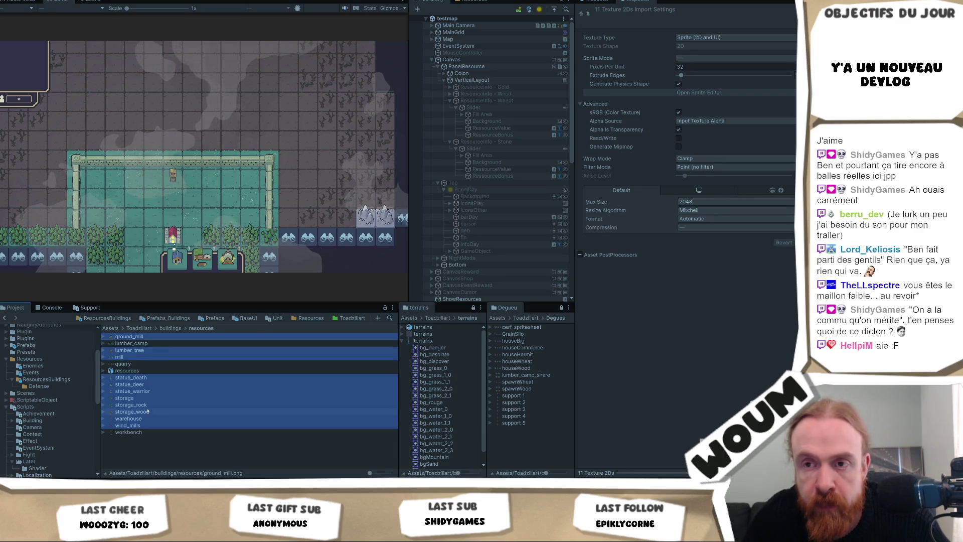
{"action": "left_click", "coordinate": [144, 420], "text": "ctrl"}
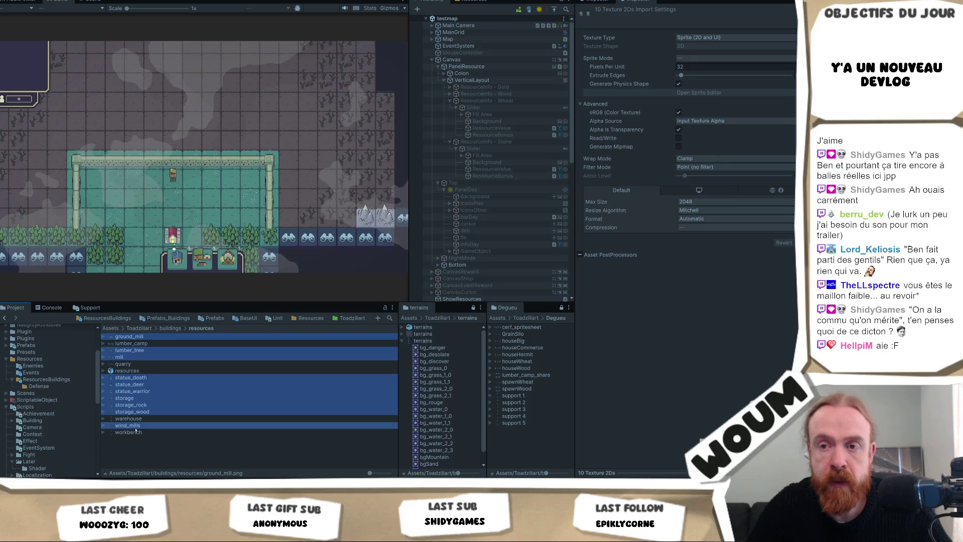
{"action": "left_click", "coordinate": [137, 426], "text": "ctrl"}
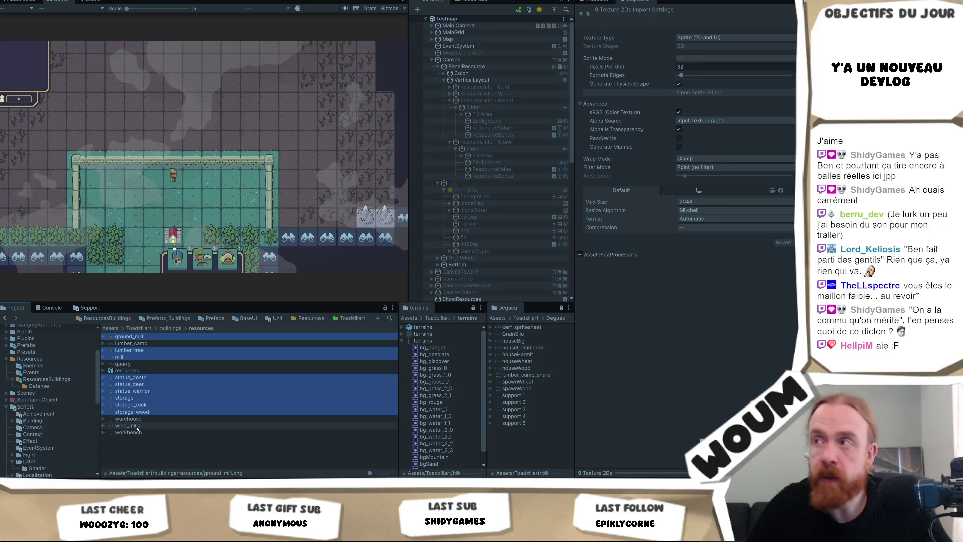
{"action": "left_click", "coordinate": [131, 378]}
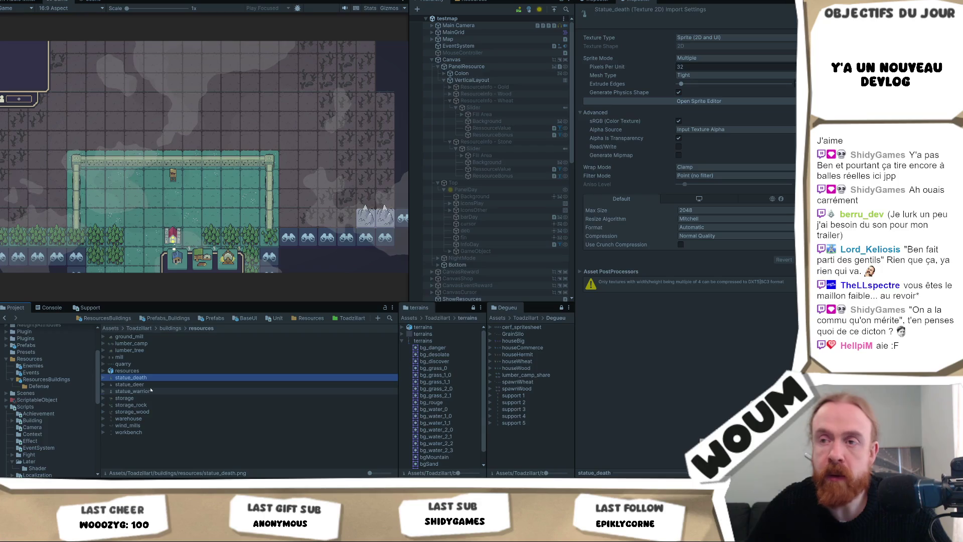
Step: Set the three statue textures' Sprite Mode to Single and save the import settings
{"action": "left_click", "coordinate": [132, 391], "text": "shift"}
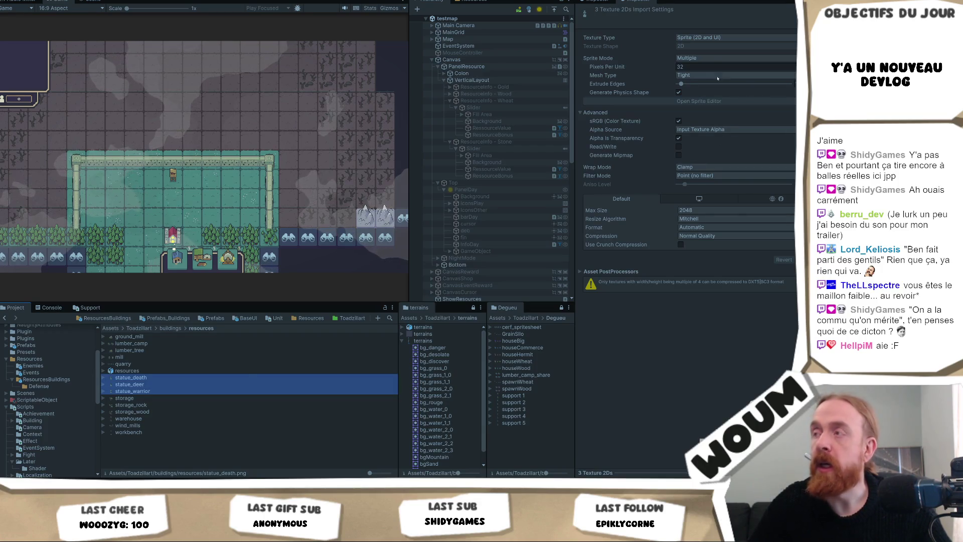
{"action": "left_click", "coordinate": [702, 58]}
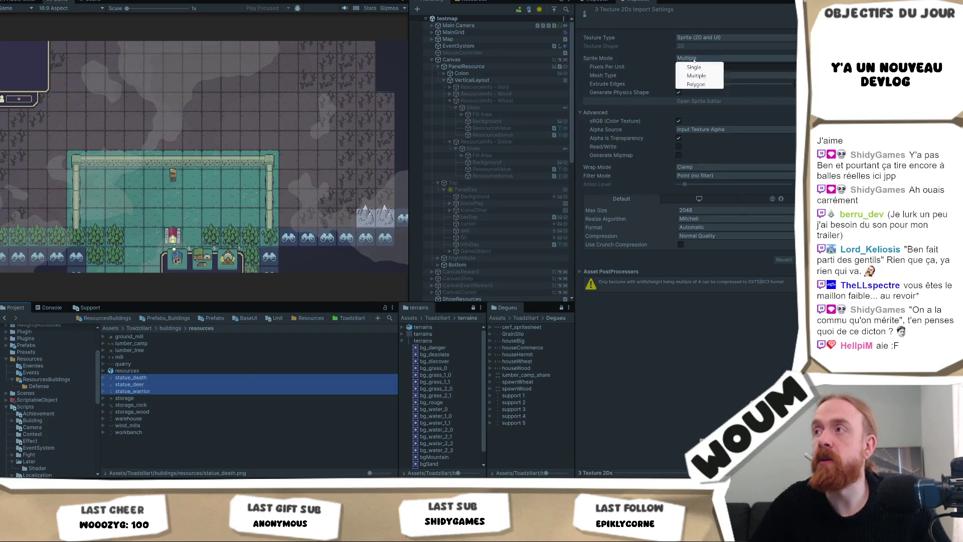
{"action": "left_click", "coordinate": [694, 68]}
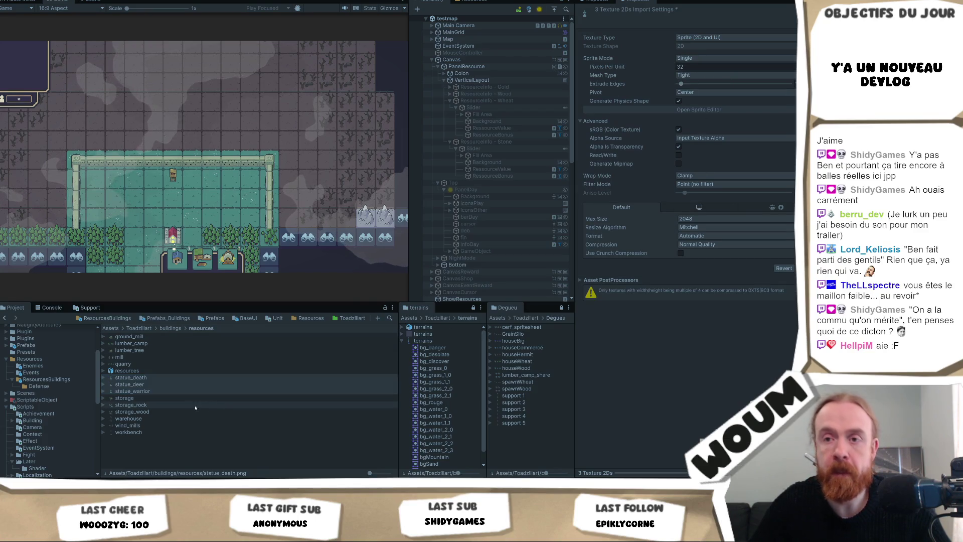
{"action": "left_click", "coordinate": [165, 399]}
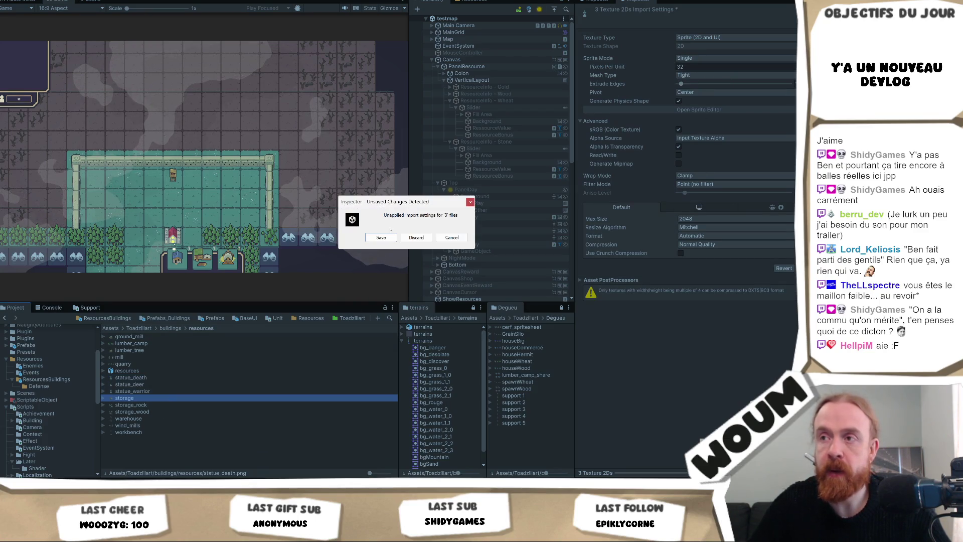
{"action": "left_click", "coordinate": [381, 237]}
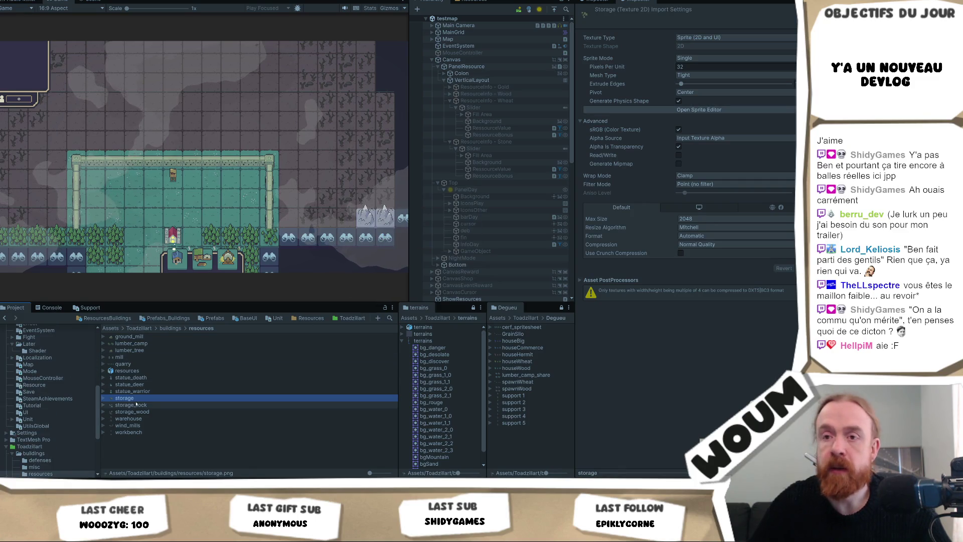
Step: Give the six textures from statue_death through storage_wood a Bottom pivot
{"action": "left_click", "coordinate": [153, 412]}
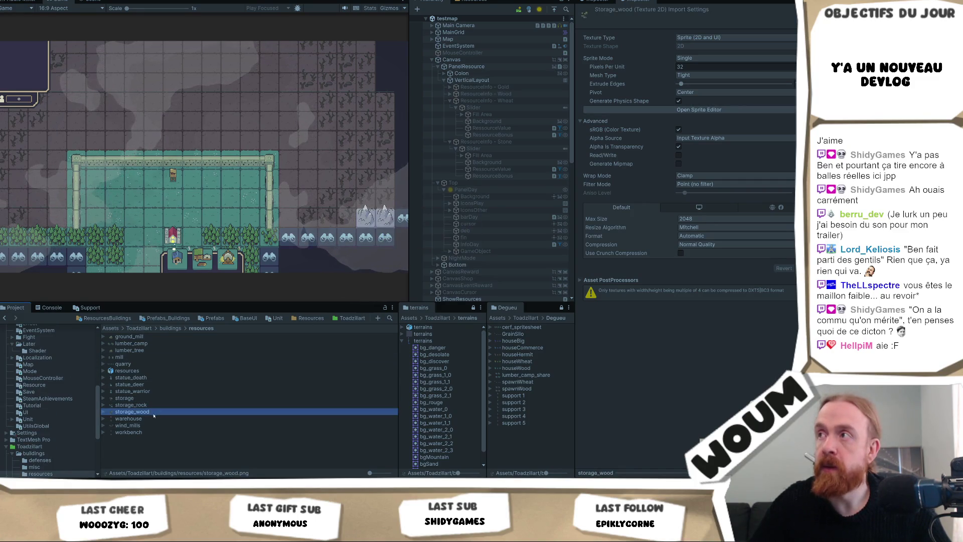
{"action": "left_click", "coordinate": [148, 377], "text": "shift"}
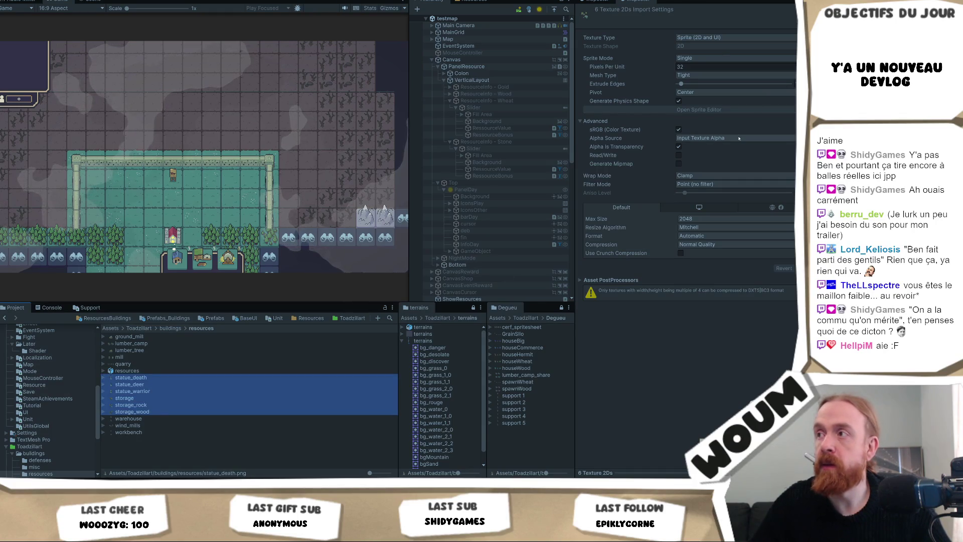
{"action": "left_click", "coordinate": [703, 92]}
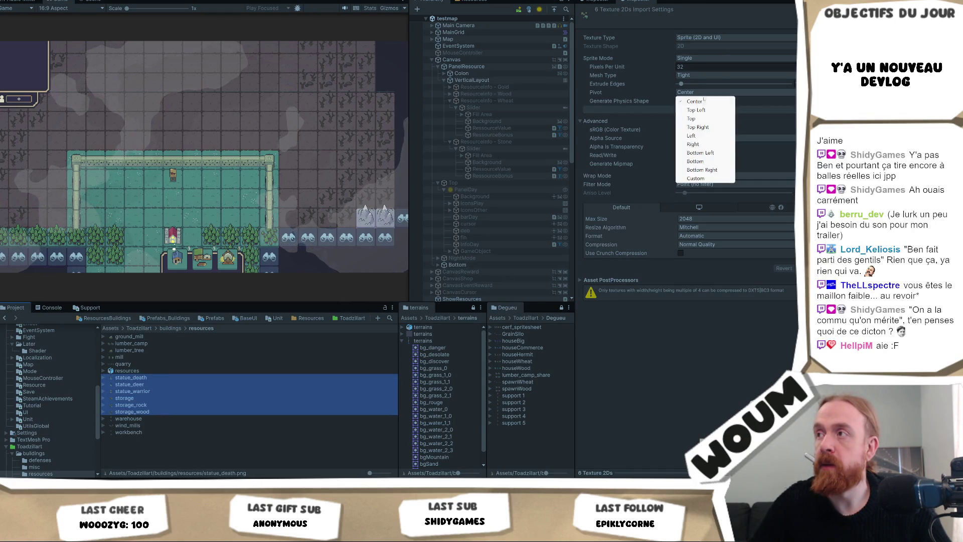
{"action": "left_click", "coordinate": [695, 161]}
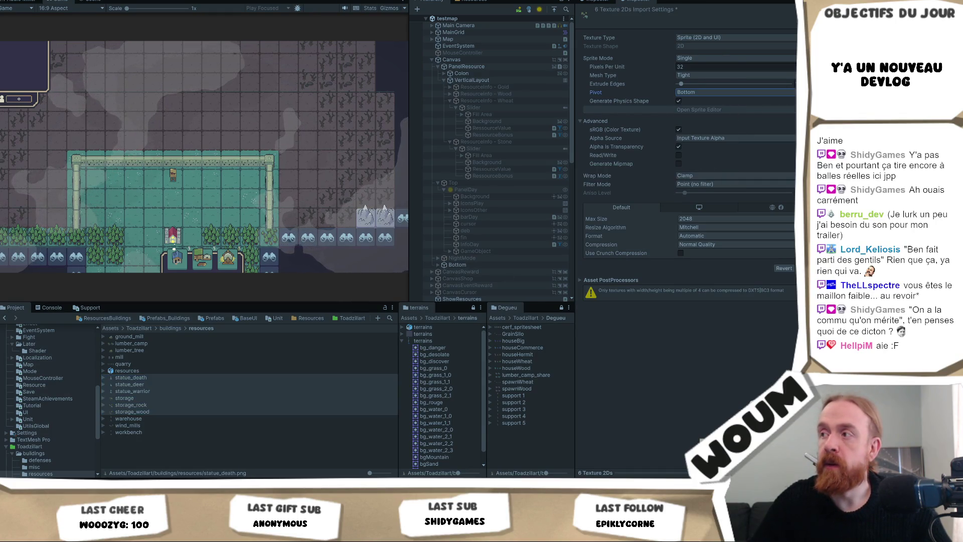
{"action": "left_click", "coordinate": [162, 419]}
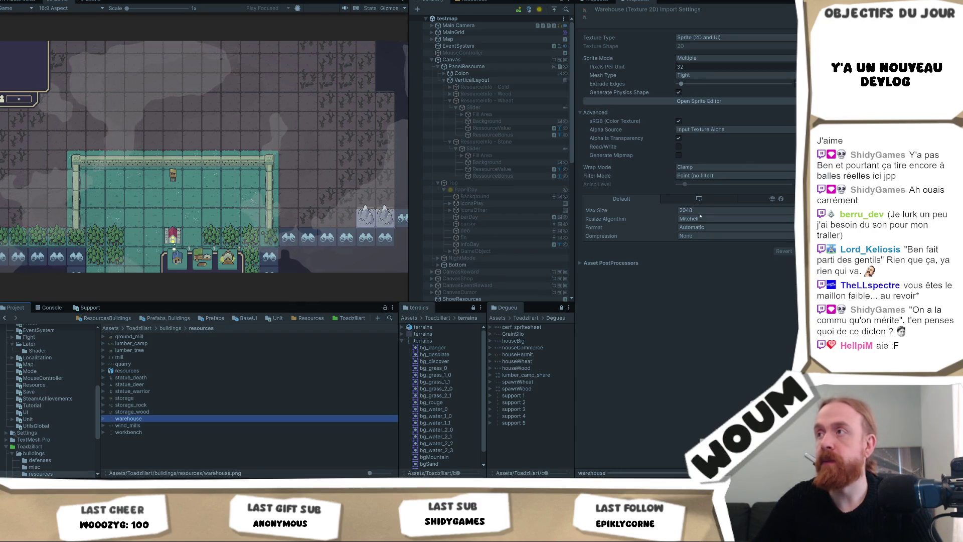
Step: Set Bottom pivot on wind_mills, then on lumber_tree and ground_mill, and apply
{"action": "key", "text": "Down"}
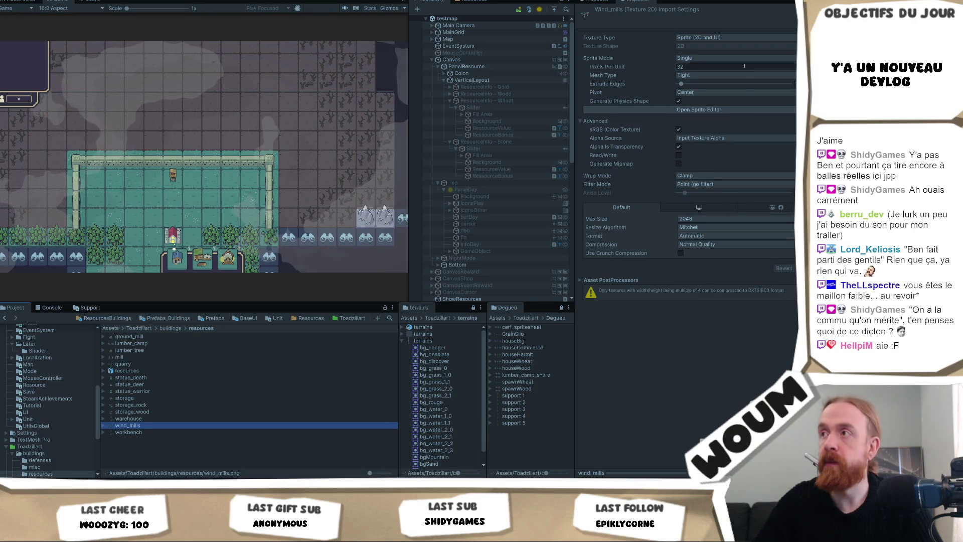
{"action": "left_click", "coordinate": [702, 92]}
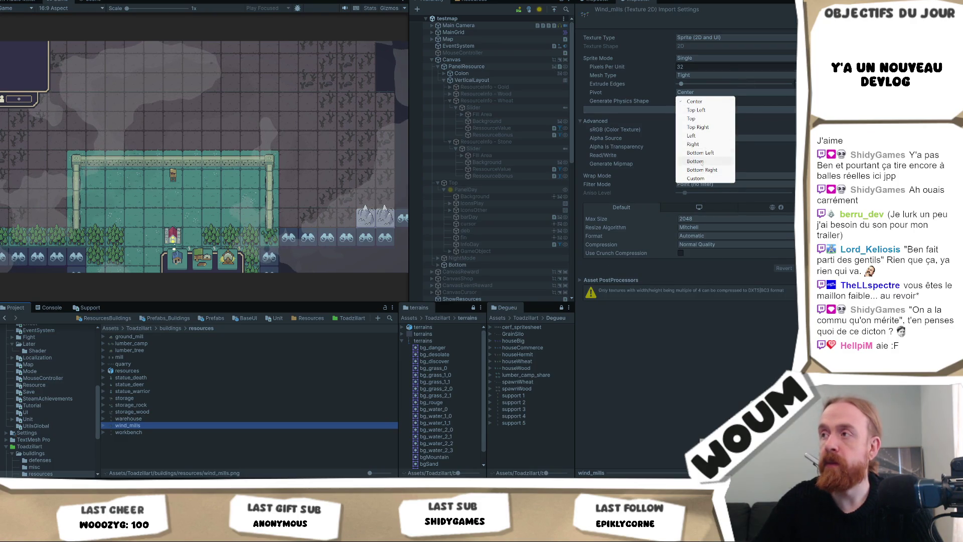
{"action": "left_click", "coordinate": [701, 162]}
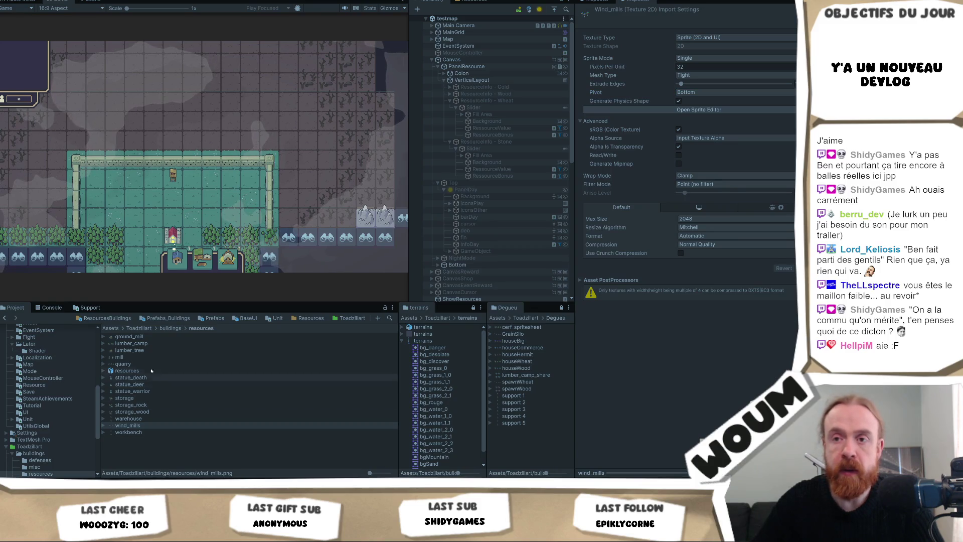
{"action": "left_click", "coordinate": [149, 349]}
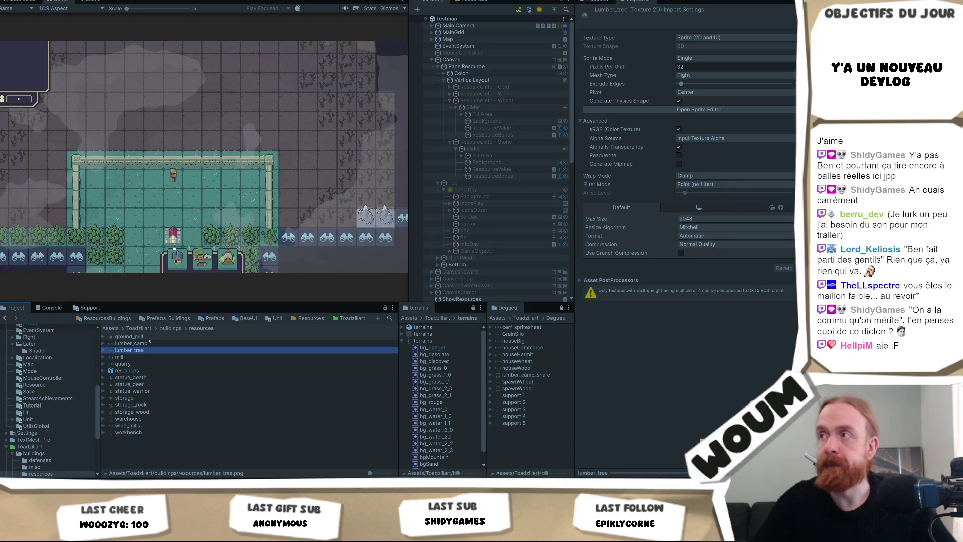
{"action": "left_click", "coordinate": [145, 336], "text": "ctrl"}
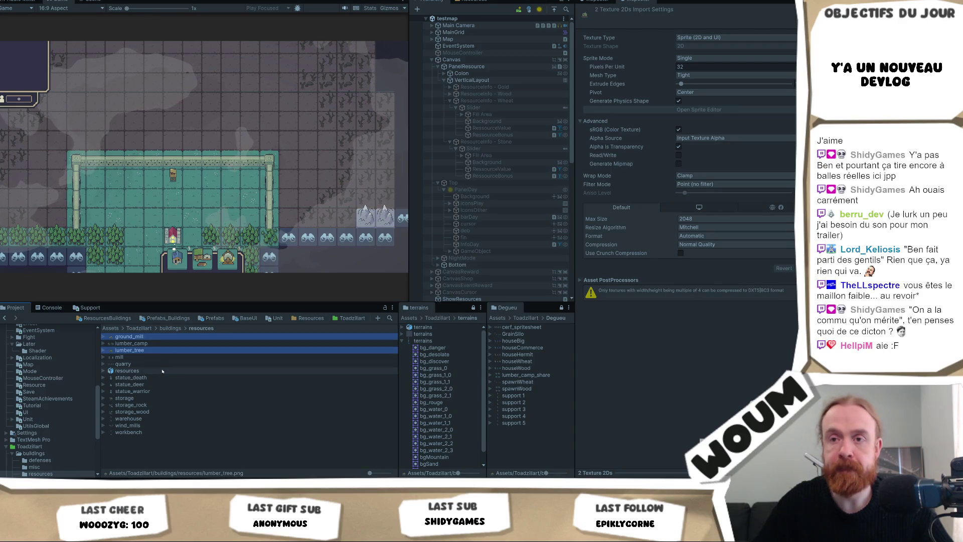
{"action": "left_click", "coordinate": [702, 92]}
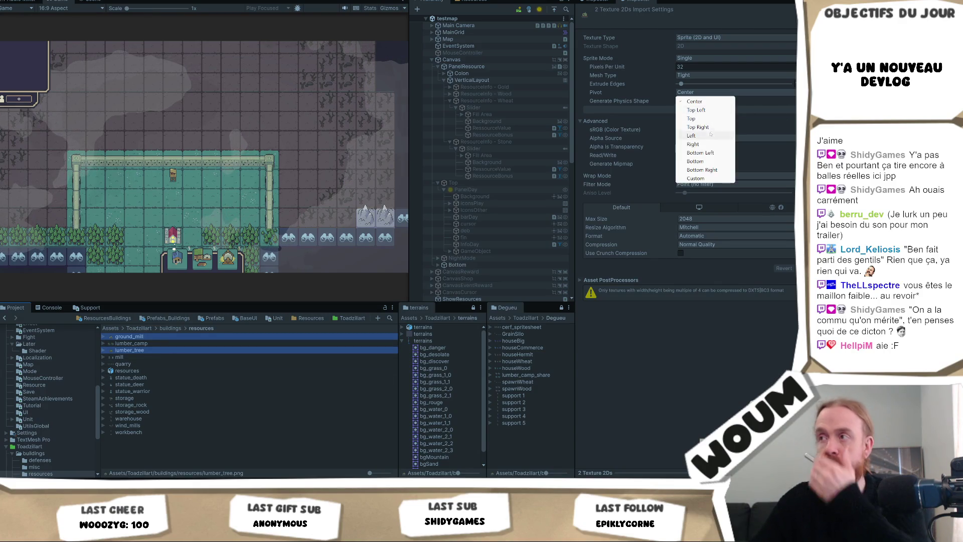
{"action": "left_click", "coordinate": [696, 161]}
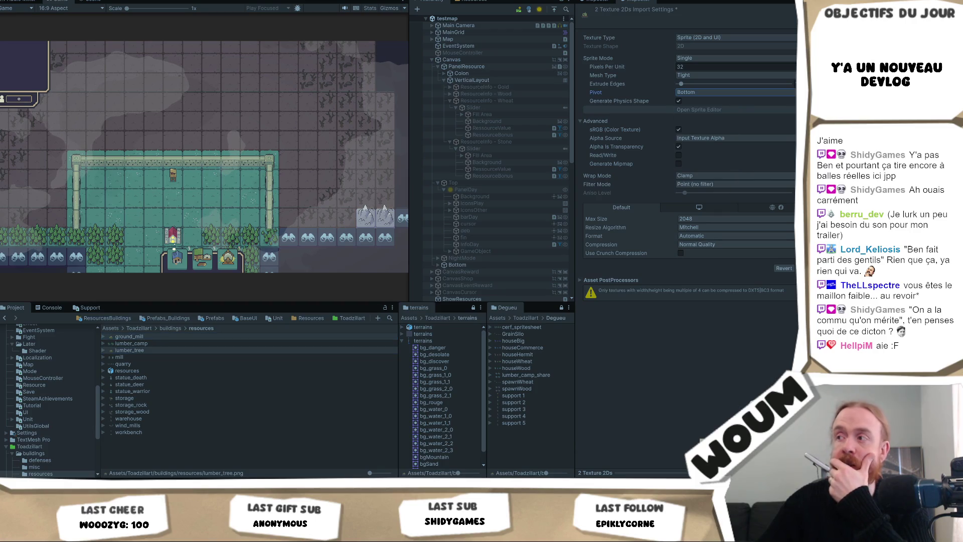
{"action": "left_click", "coordinate": [805, 268]}
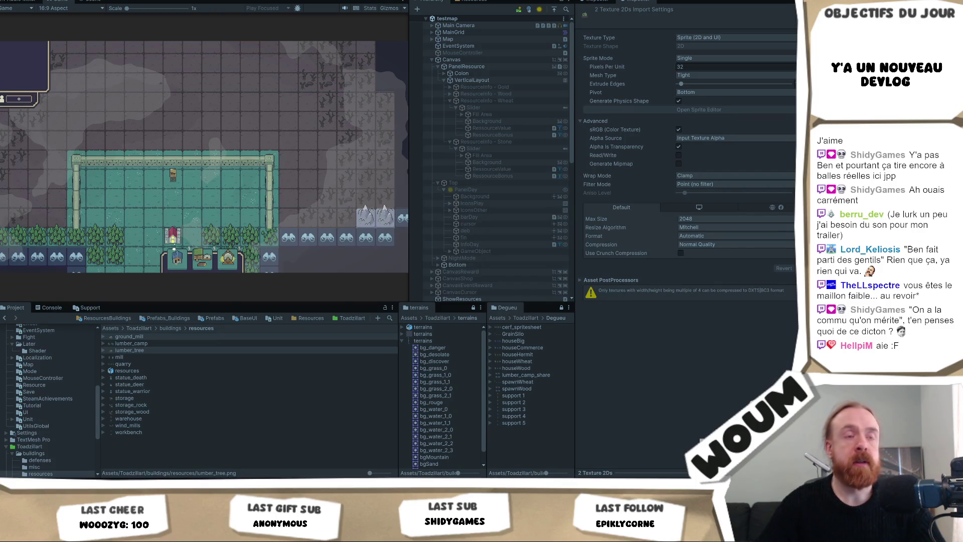
Step: Scroll up over the Snipping Tool capture of the YouTube voice-reply notification
{"action": "scroll", "coordinate": [408, 282], "scroll_direction": "up", "scroll_amount": 2}
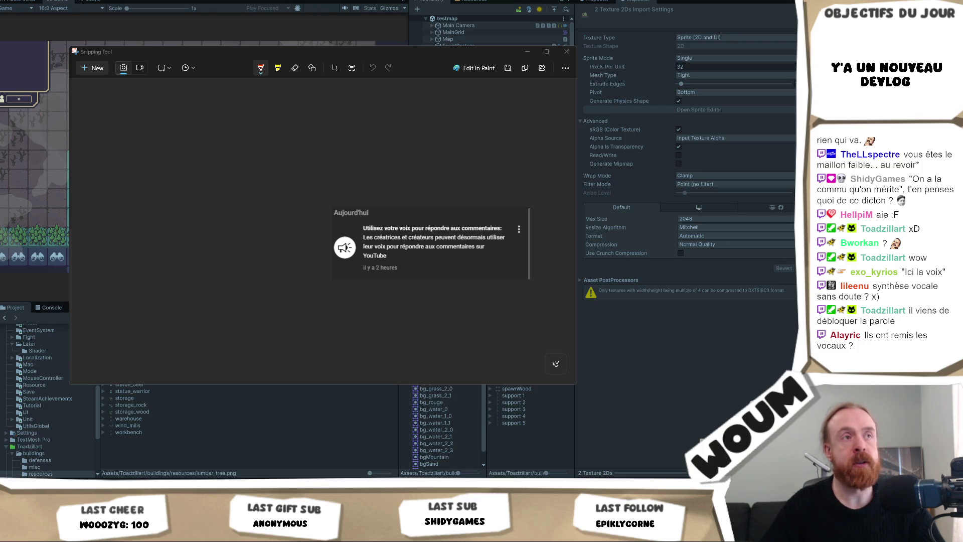
Step: Dismiss the Snipping Tool capture to reveal the testmap scene and resources art folder
{"action": "left_click", "coordinate": [556, 363]}
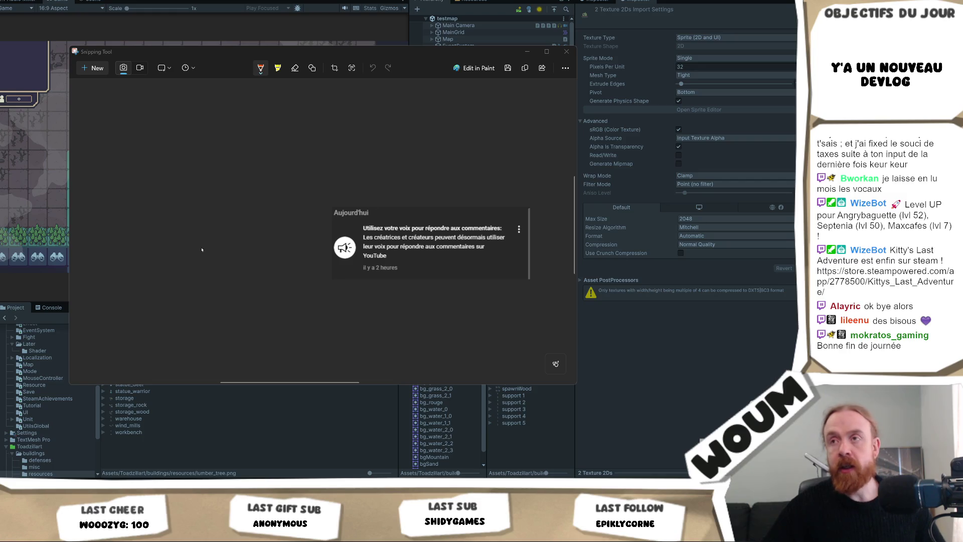
{"action": "left_click", "coordinate": [717, 364]}
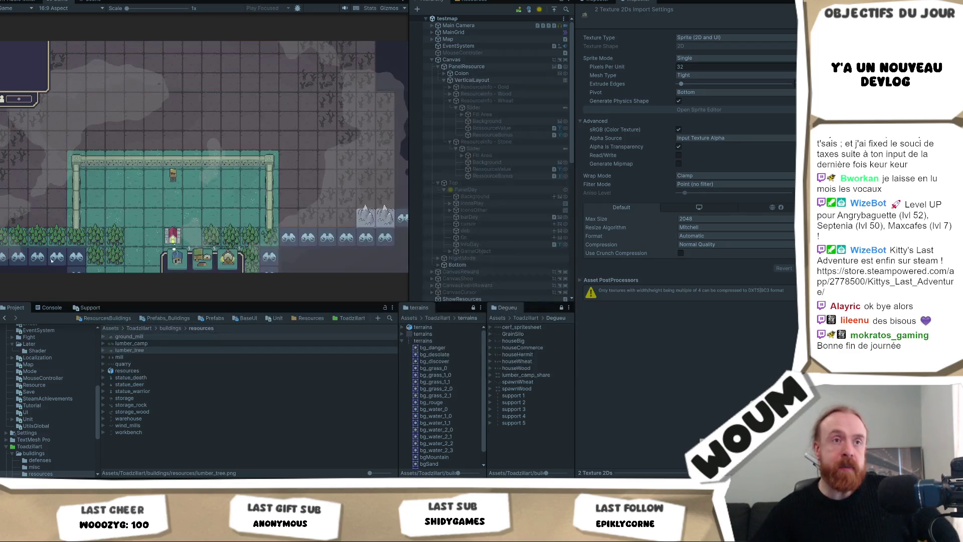